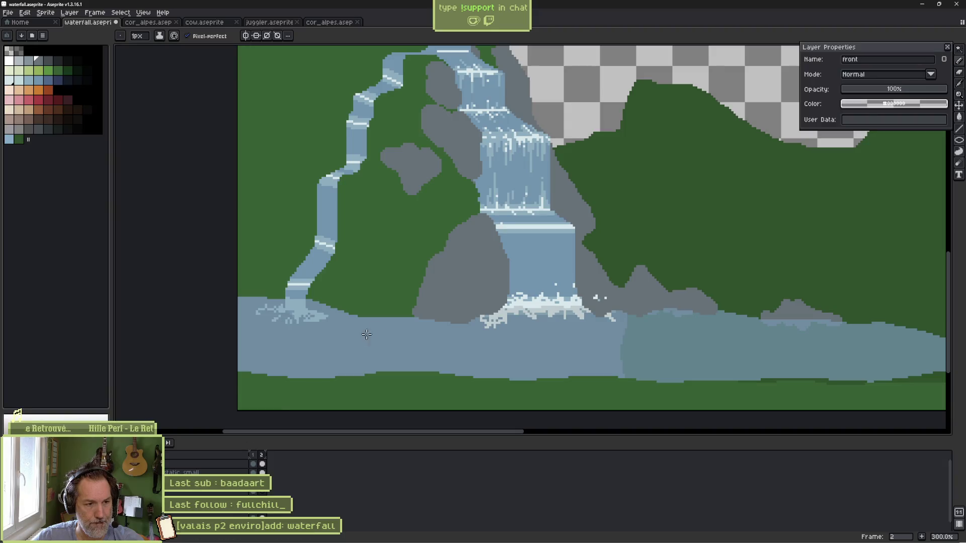
Step: Select the pond layer and close its Layer Properties
left_click(403, 344, "ctrl")
left_click_drag(901, 89, 948, 89)
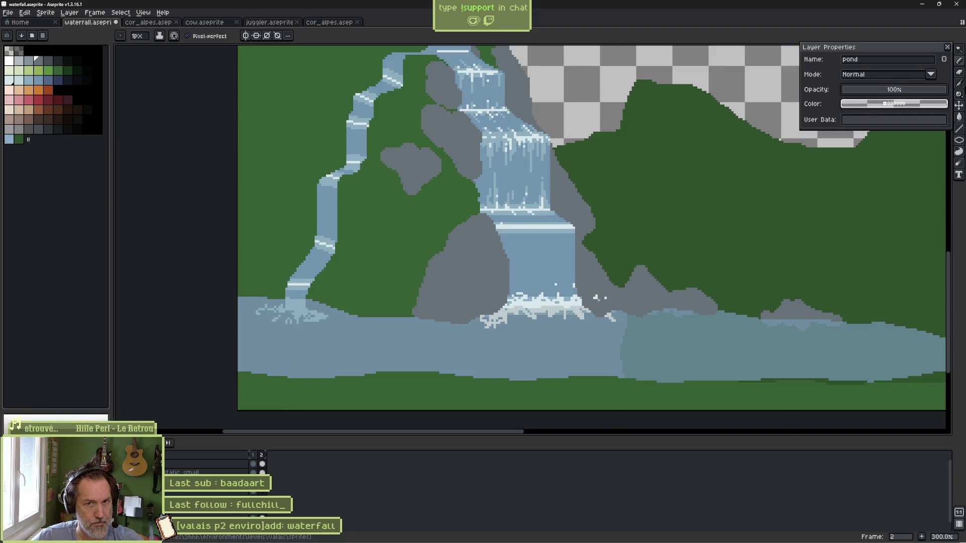
left_click(949, 48)
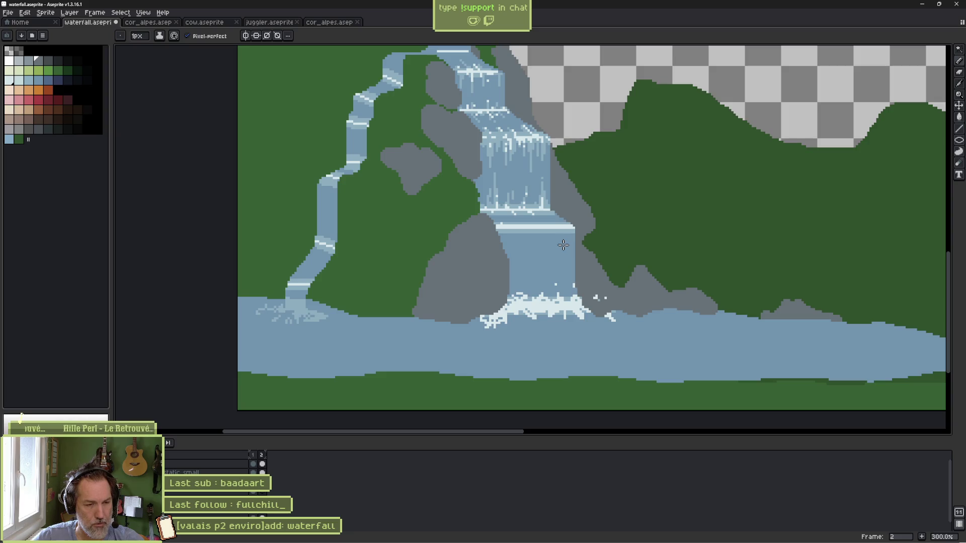
Step: Compare frames 1 and 2 of the waterfall, add a new third frame, then switch to Discord
left_click_drag(427, 232, 419, 290)
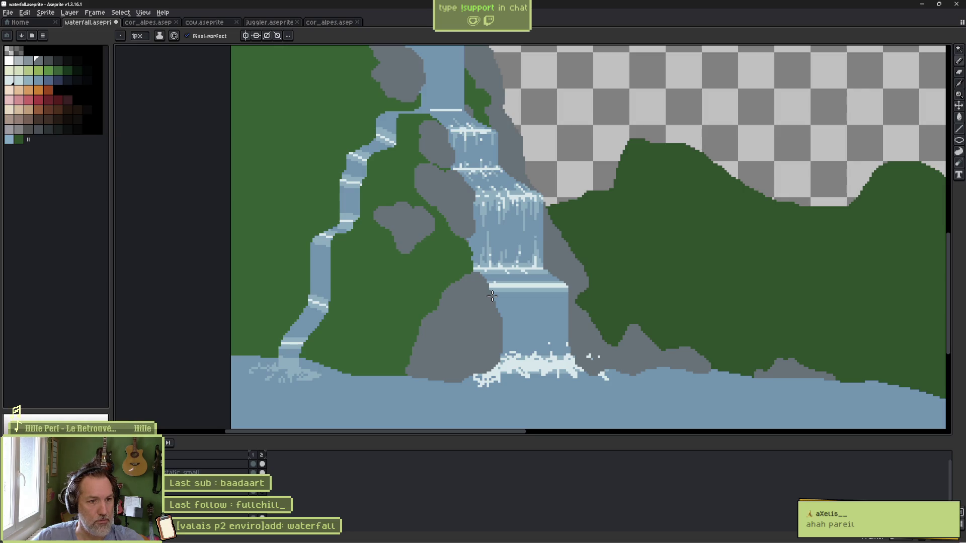
scroll(557, 299, "up", 1)
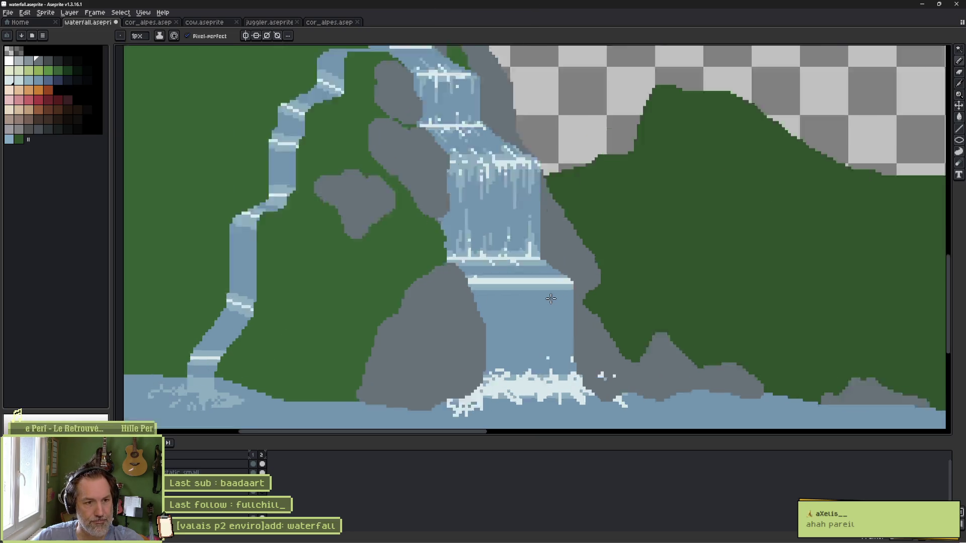
scroll(554, 300, "up", 1)
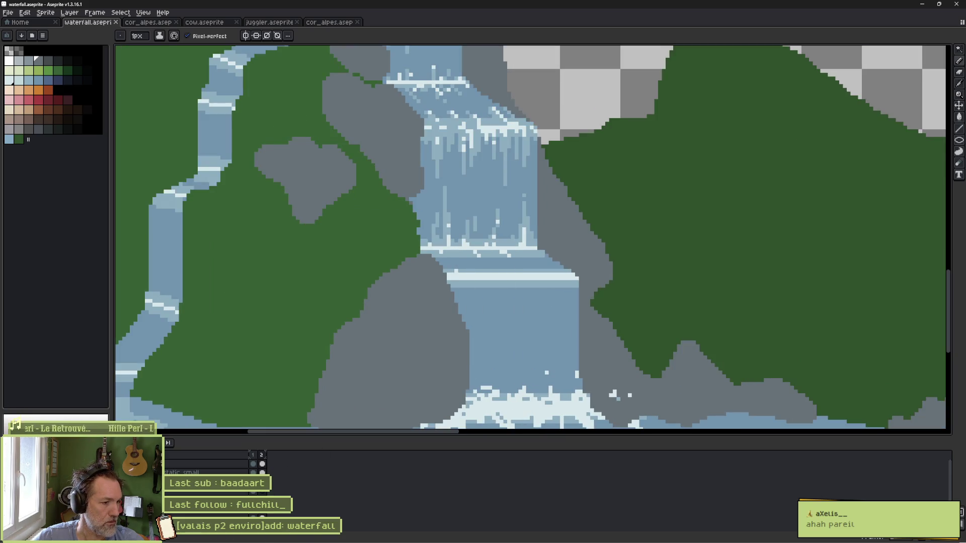
key("Left")
key("Right")
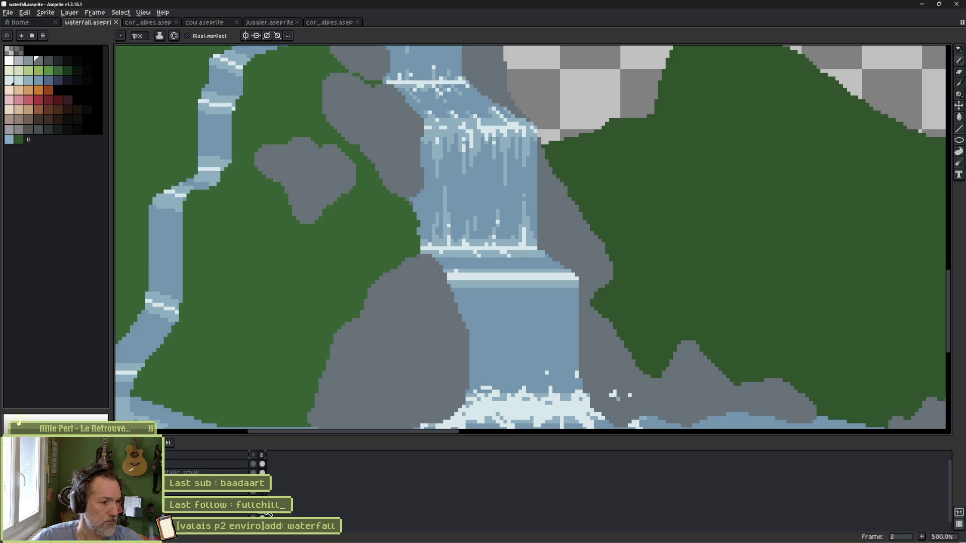
key("alt+n")
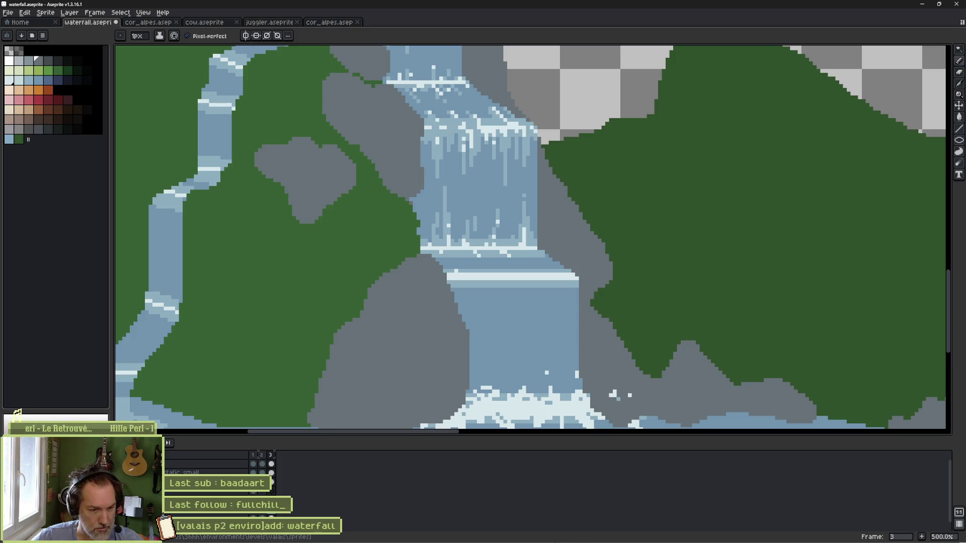
left_click(592, 534)
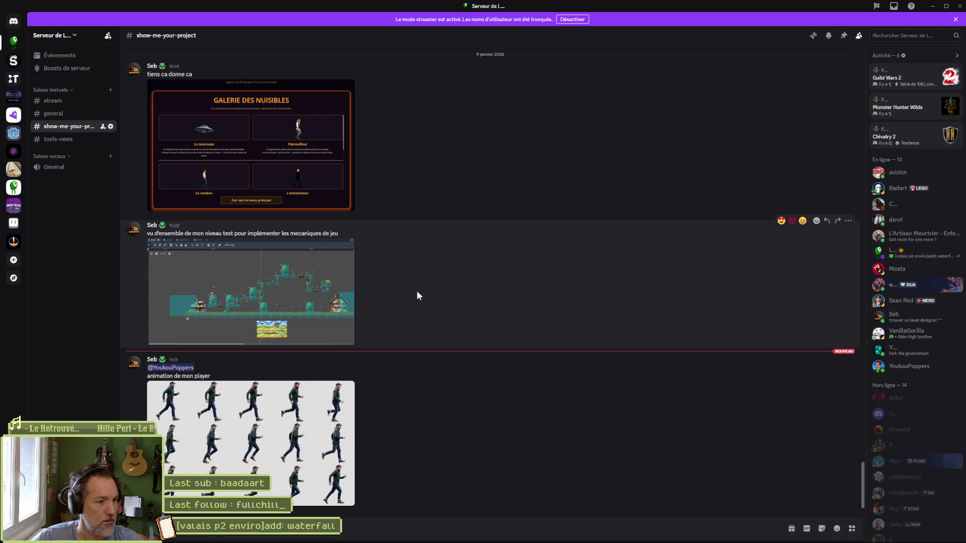
left_click(312, 413)
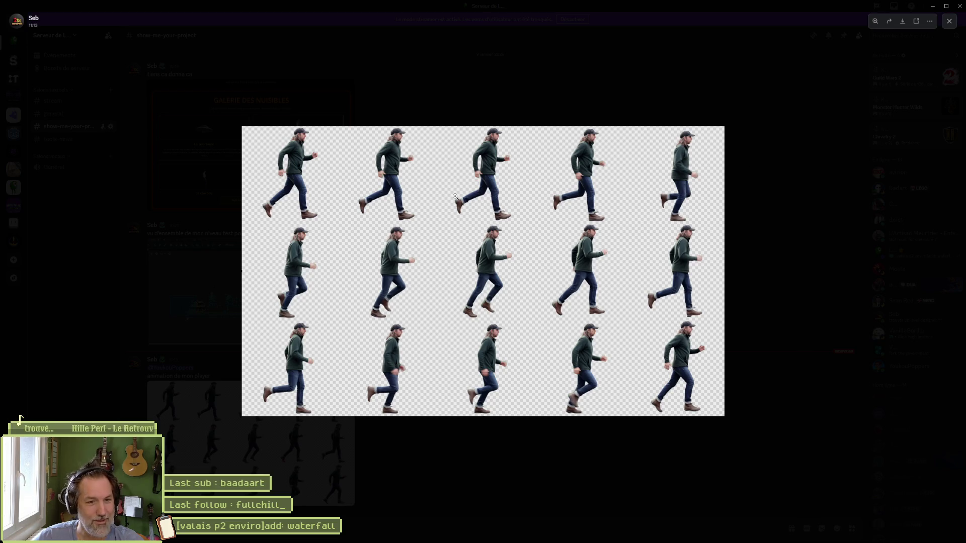
left_click(286, 163)
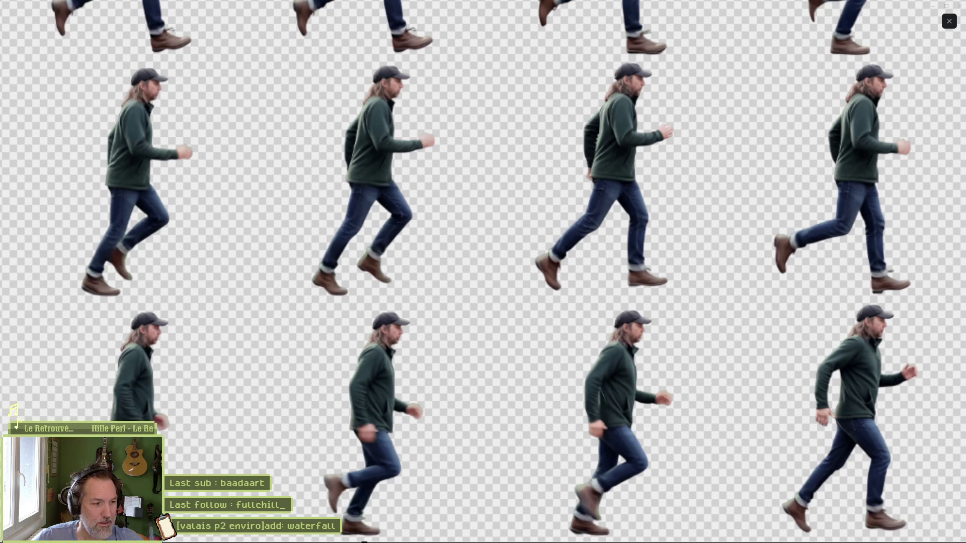
left_click(453, 177)
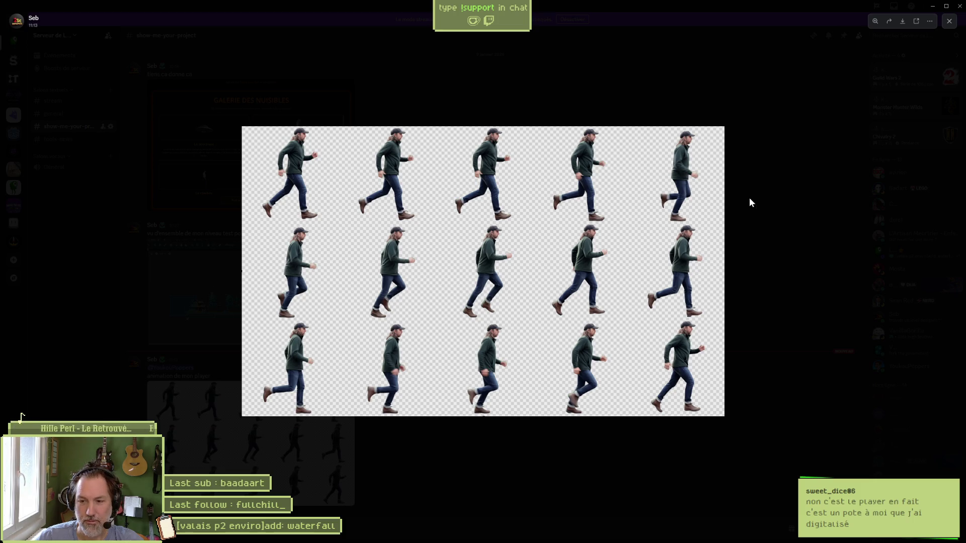
left_click(950, 20)
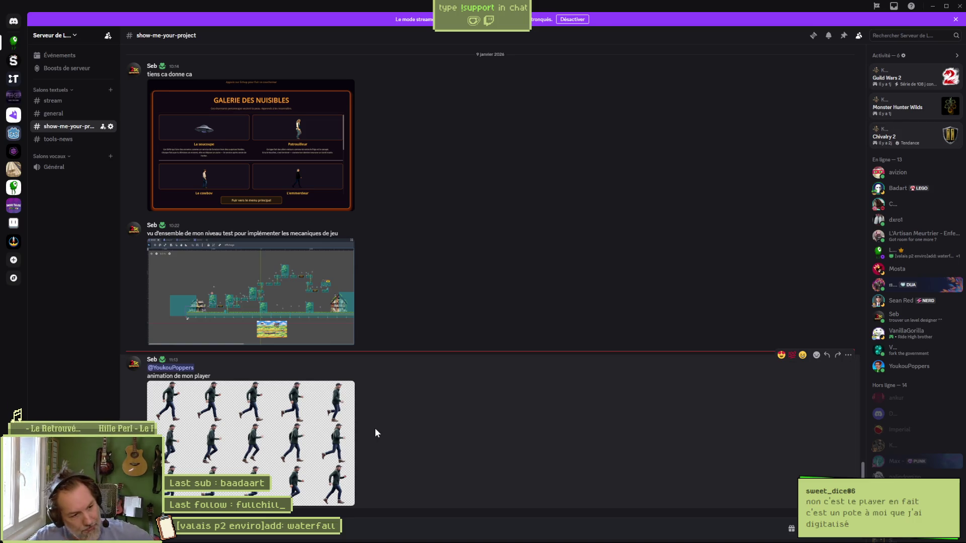
scroll(408, 389, "up", 7)
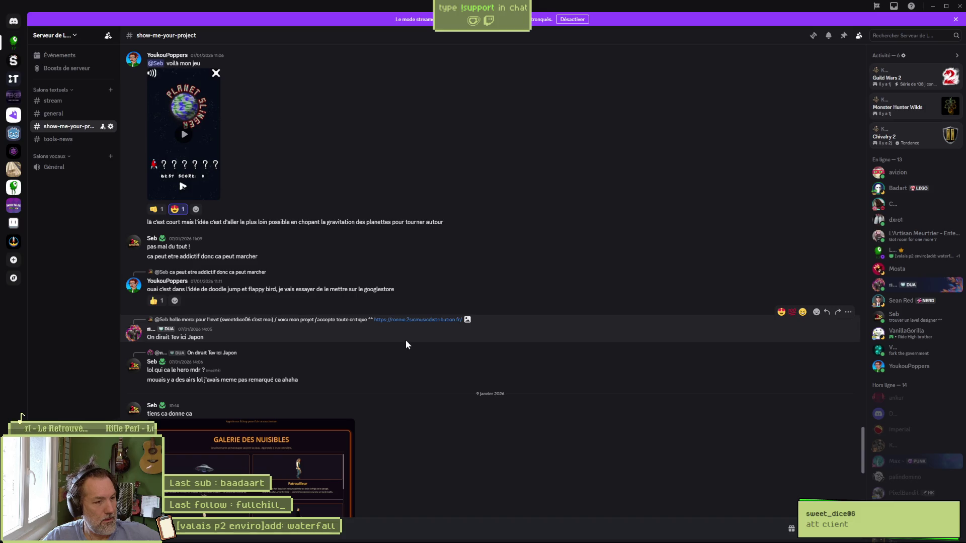
scroll(405, 340, "down", 5)
left_click(932, 7)
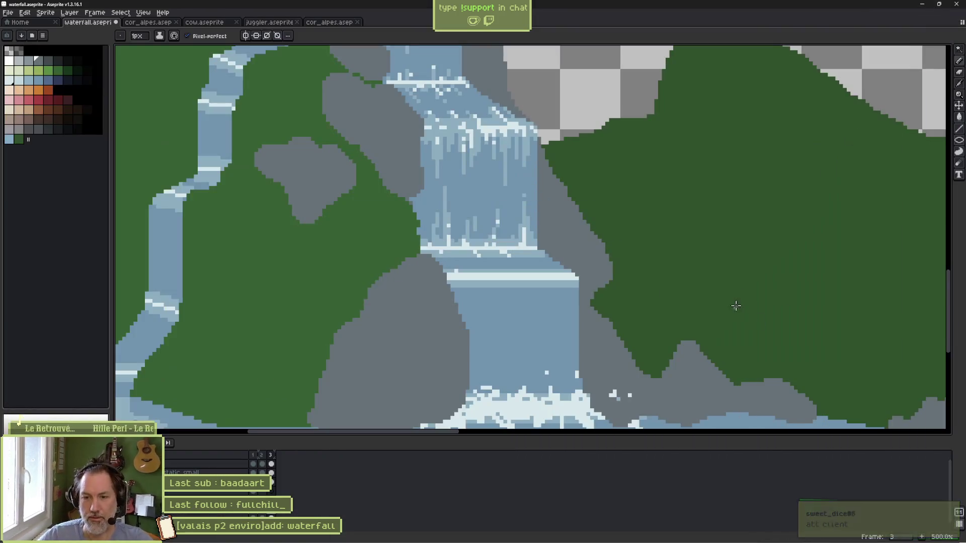
Step: Zoom in on the falling water and switch to the Pencil tool
left_click_drag(512, 363, 461, 275)
scroll(461, 274, "up", 5)
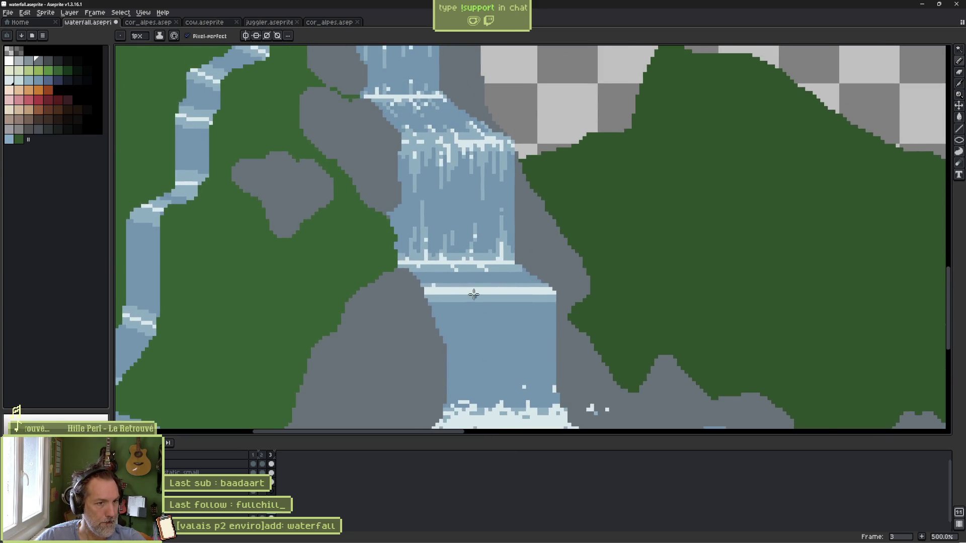
key("v")
key("b")
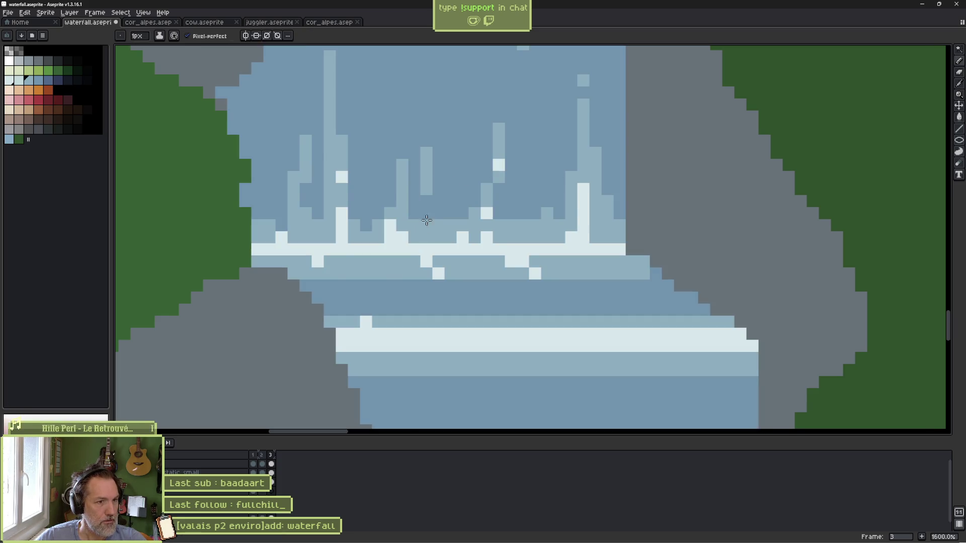
scroll(426, 229, "down", 1)
left_click_drag(421, 162, 399, 262)
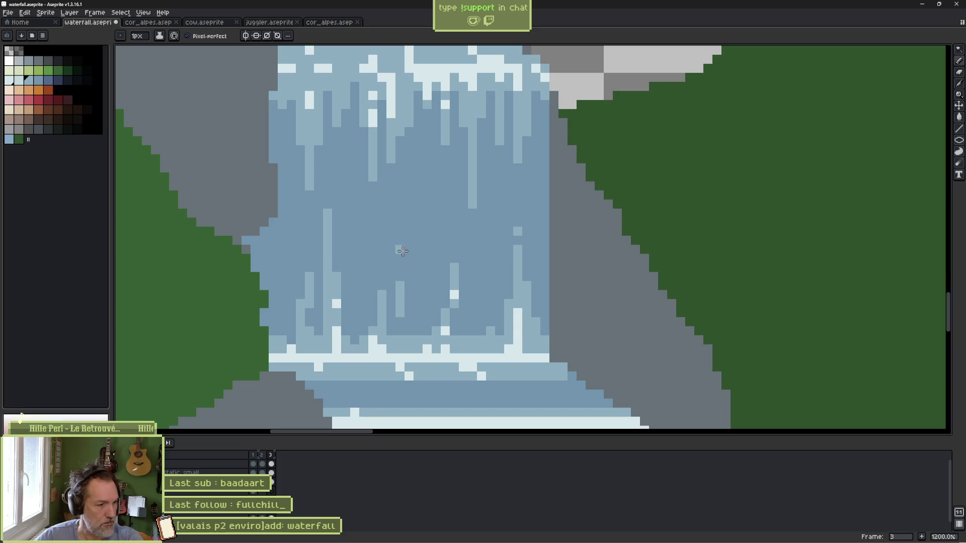
Step: Flip between frames 1 and 2 to compare the falling water
key("comma")
key("period")
key("comma")
key("period")
key("comma")
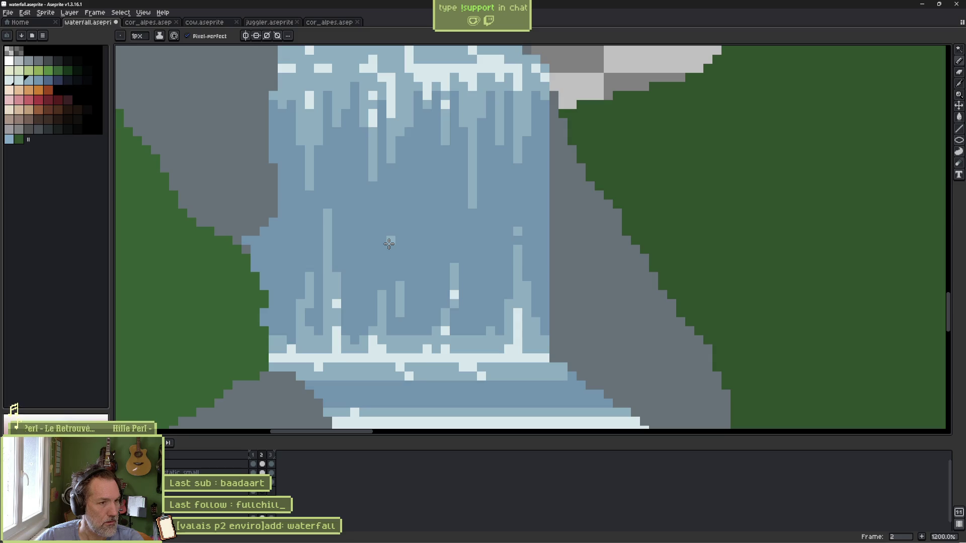
key("comma")
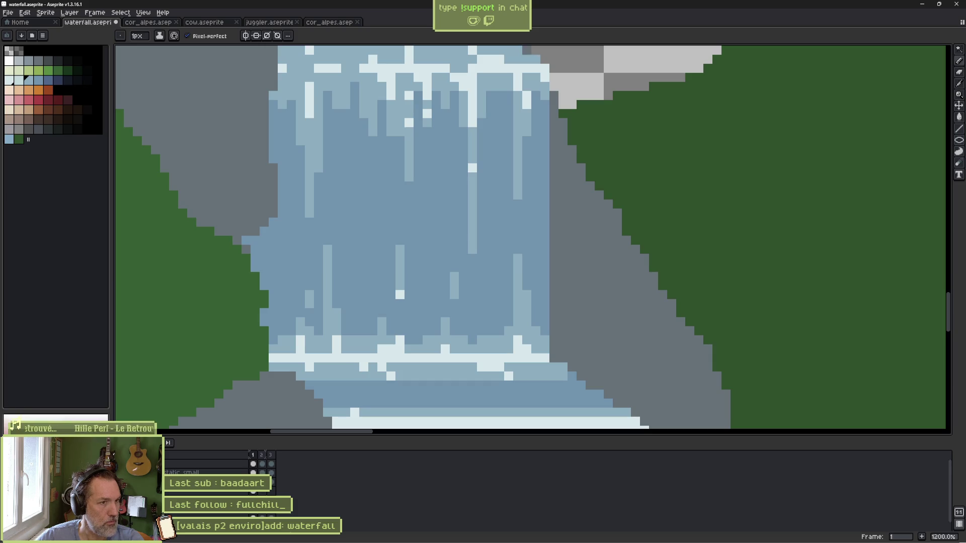
key("period")
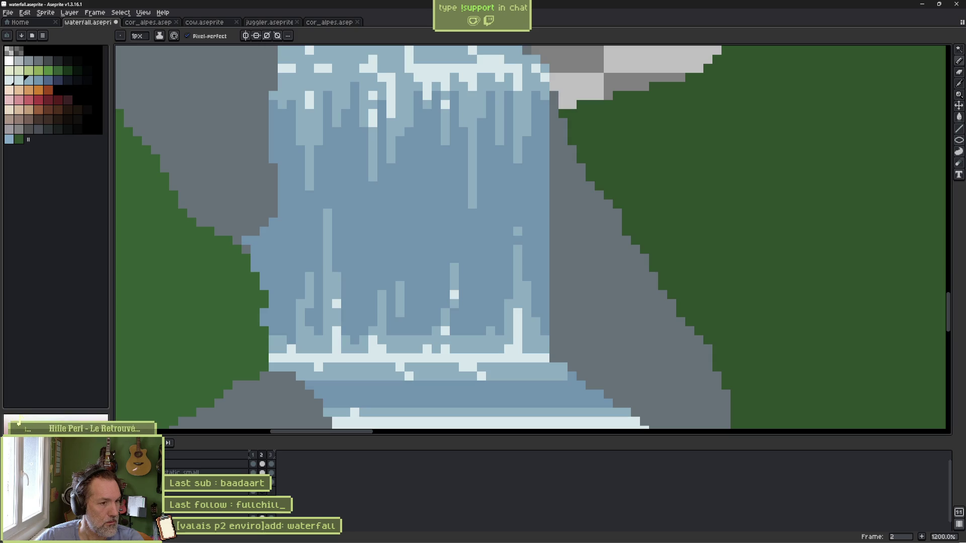
key("comma")
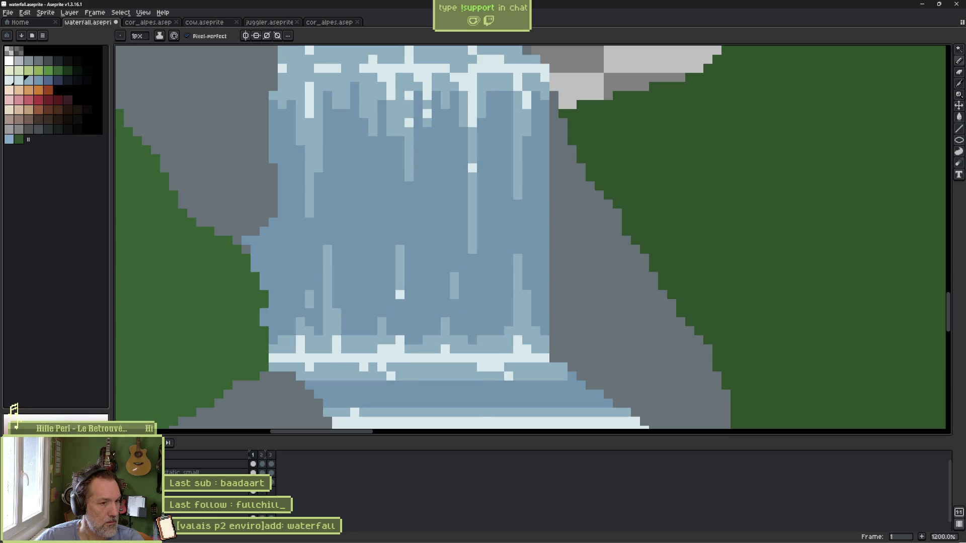
key("period")
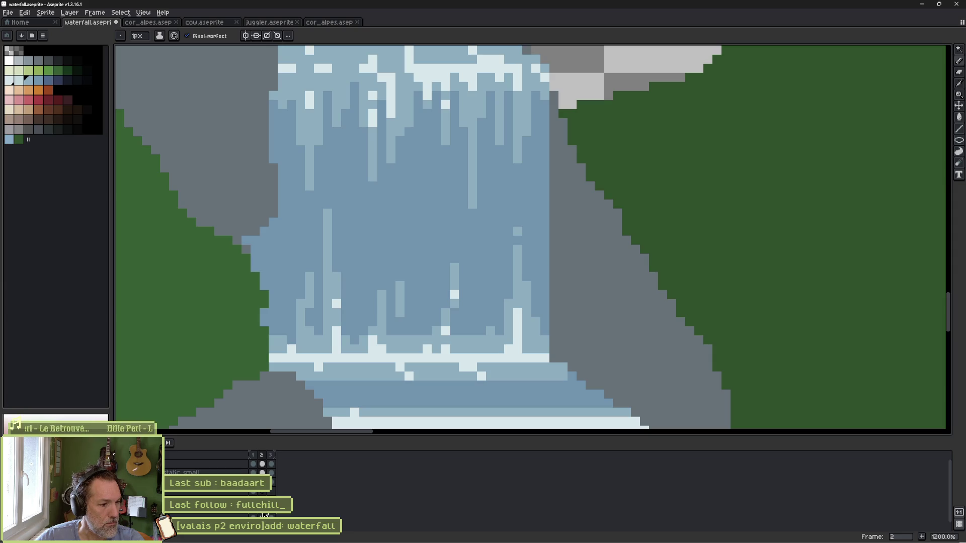
Step: Check frame 3, then sample the falling water's mid blue on frame 2
key("Right")
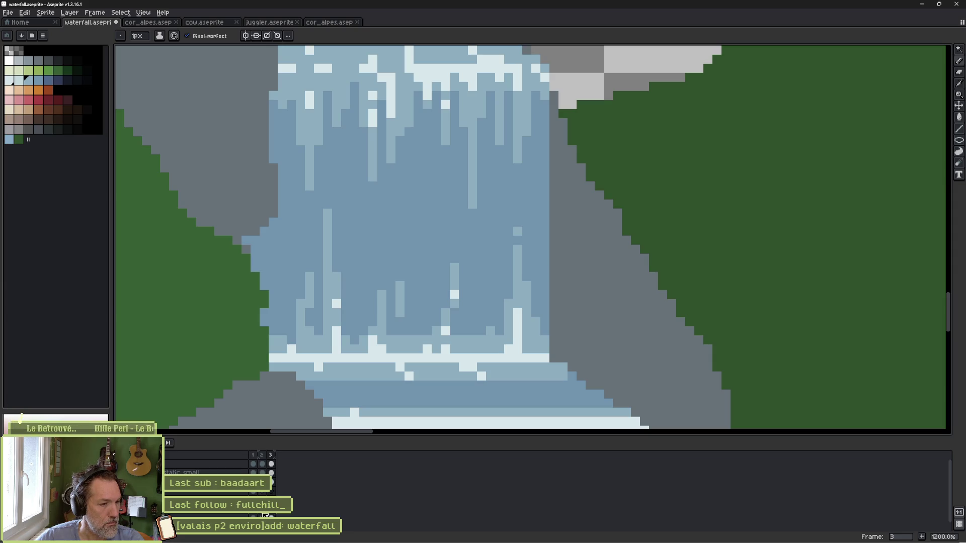
key("Left")
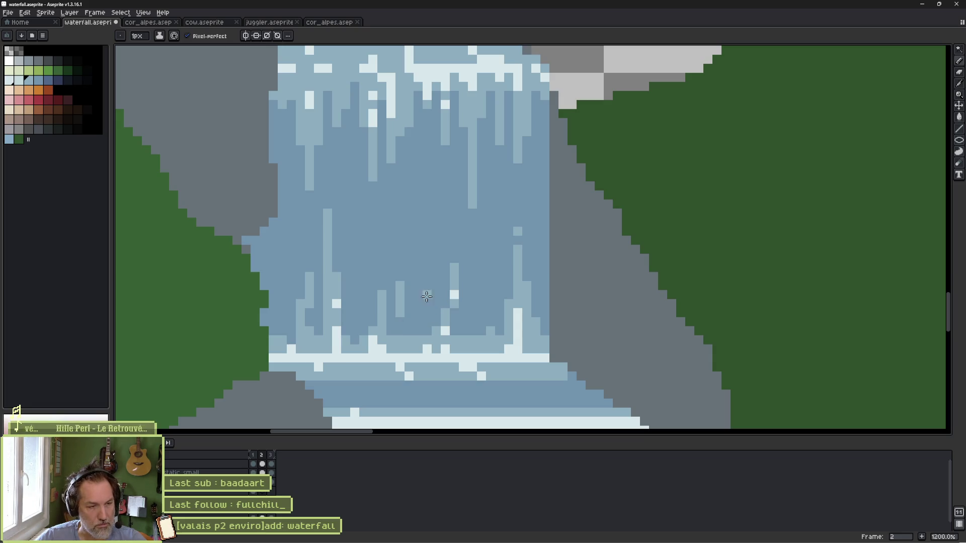
key("i")
left_click(330, 238)
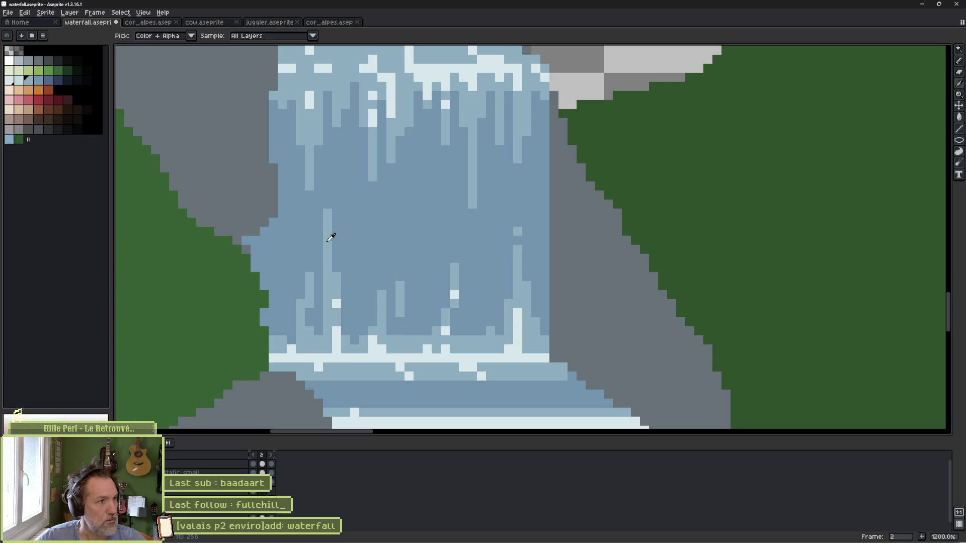
Step: Darken the top pixel of a light water streak and compare it against frame 1
key("b")
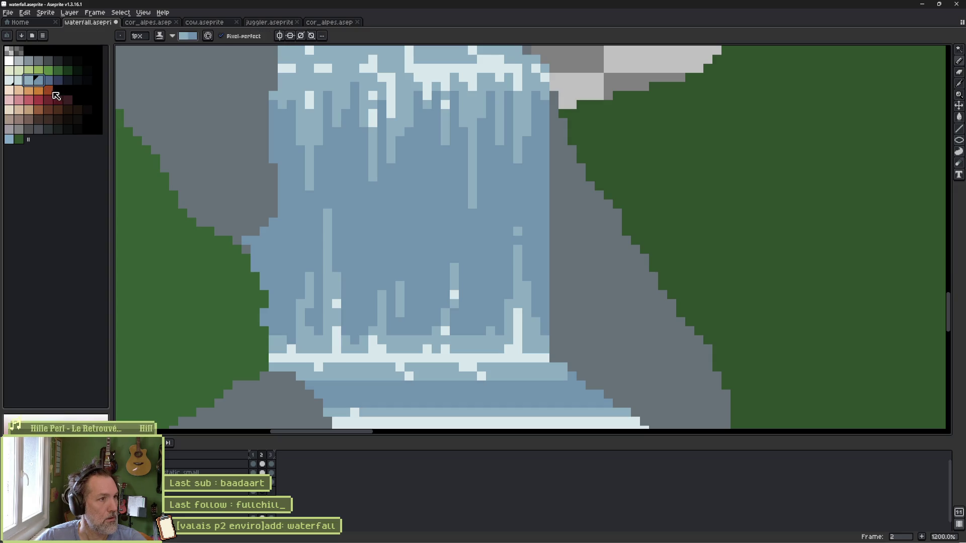
left_click(329, 211)
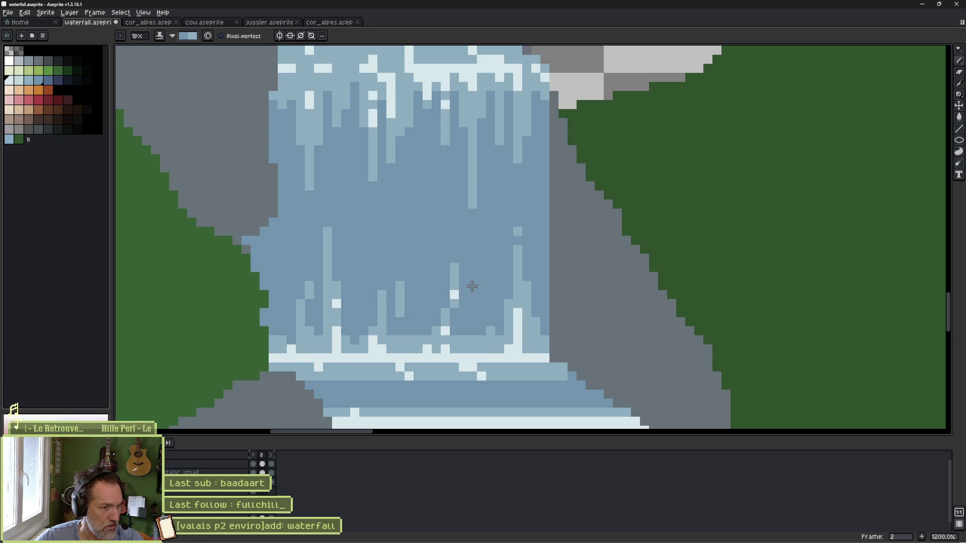
key("Left")
key("Right")
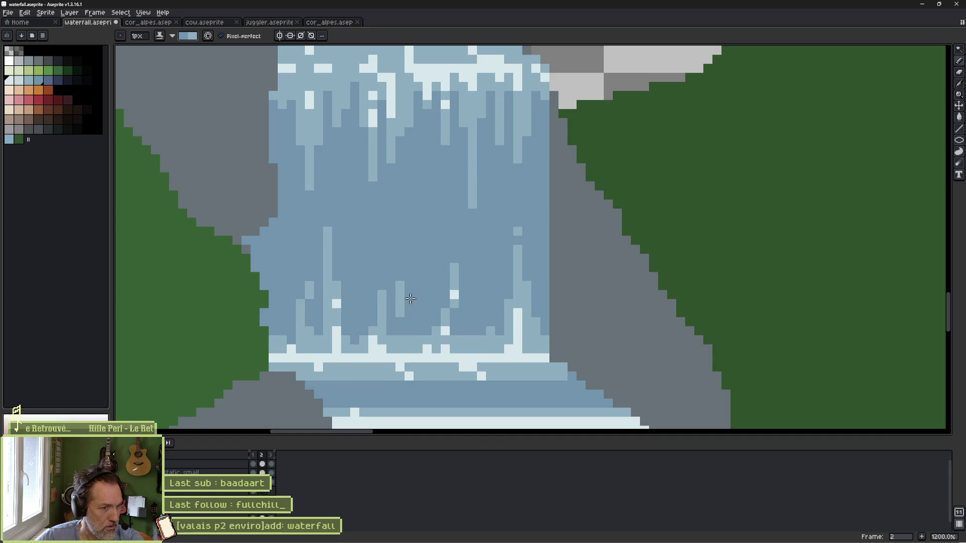
key("Left")
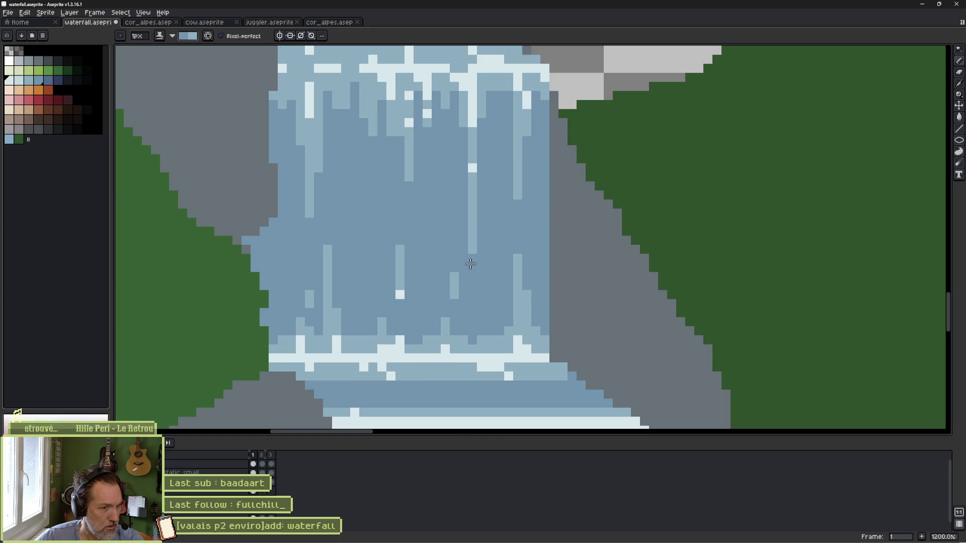
key("Right")
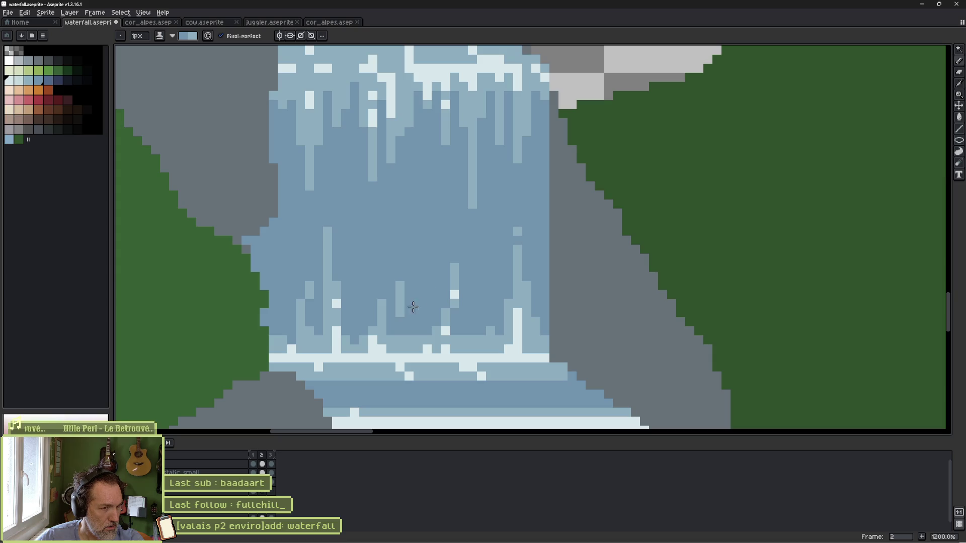
Step: Add a light-blue pixel atop a water streak, then choose a mid blue drawing colour
key("0")
key("0")
key("0")
left_click(400, 277)
key("Left")
key("Right")
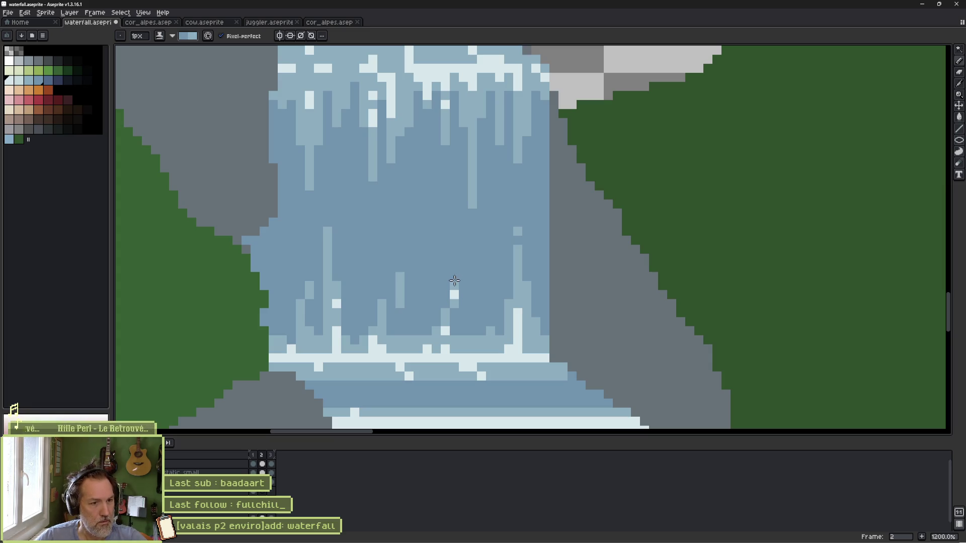
left_click(453, 308, "alt")
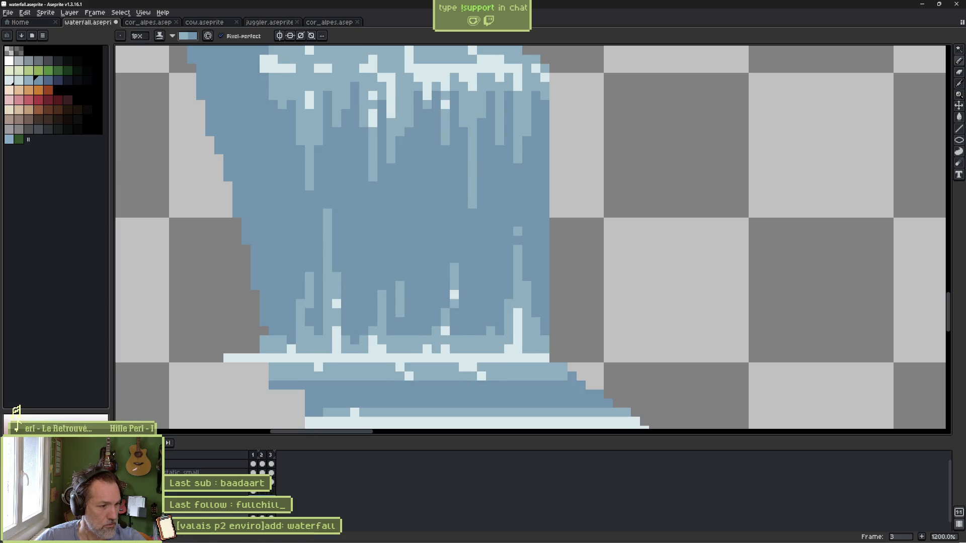
Step: Play the animation from frame 2, add a fourth frame, and sample a lighter blue from the waterfall
left_click(263, 514)
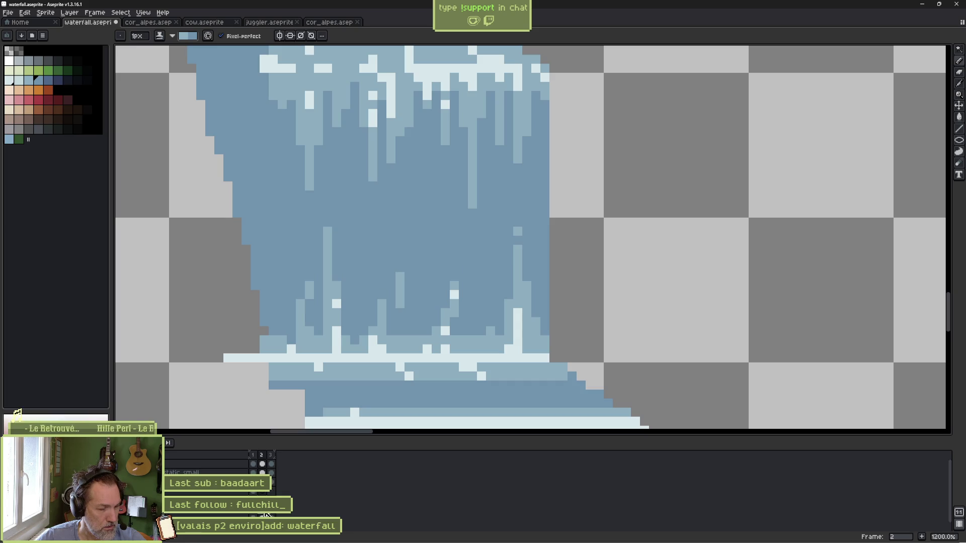
key("Return")
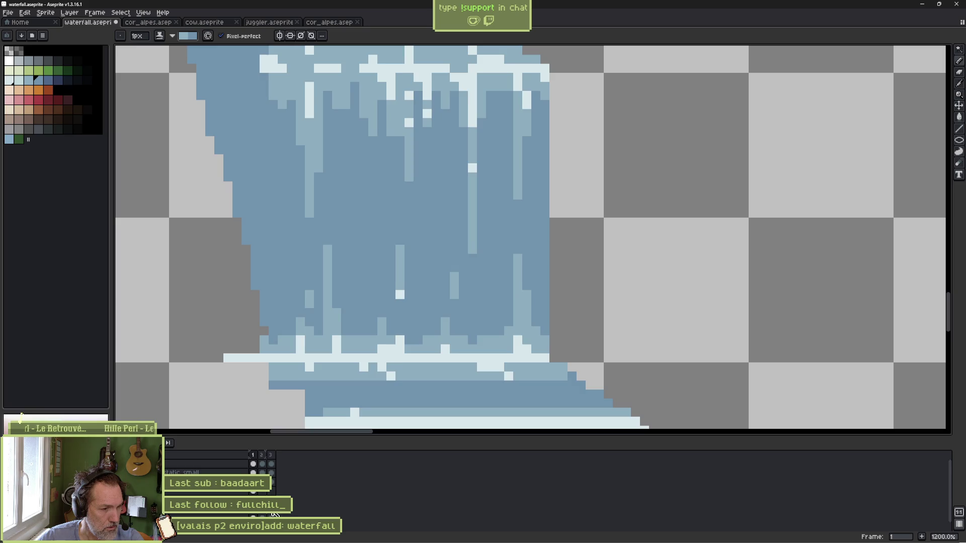
key("alt+n")
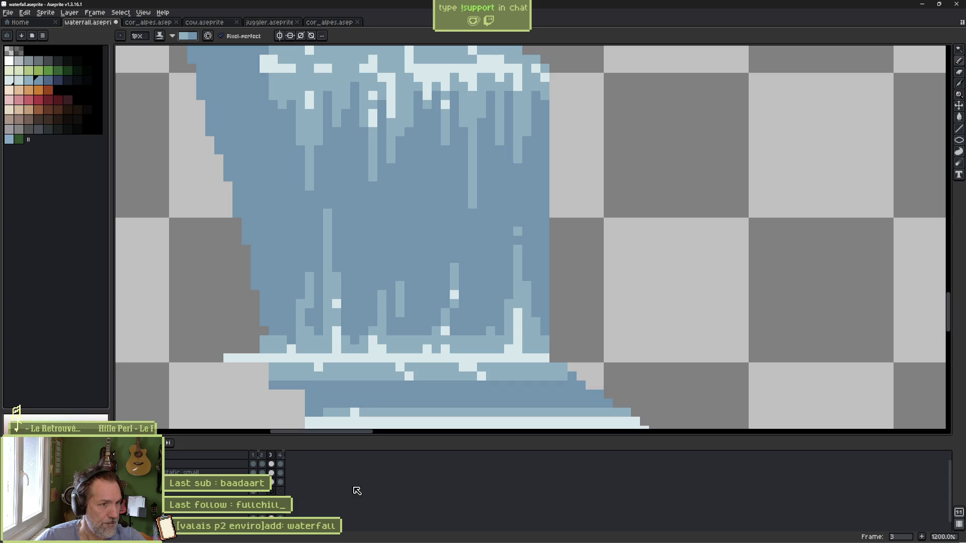
left_click(392, 142, "alt")
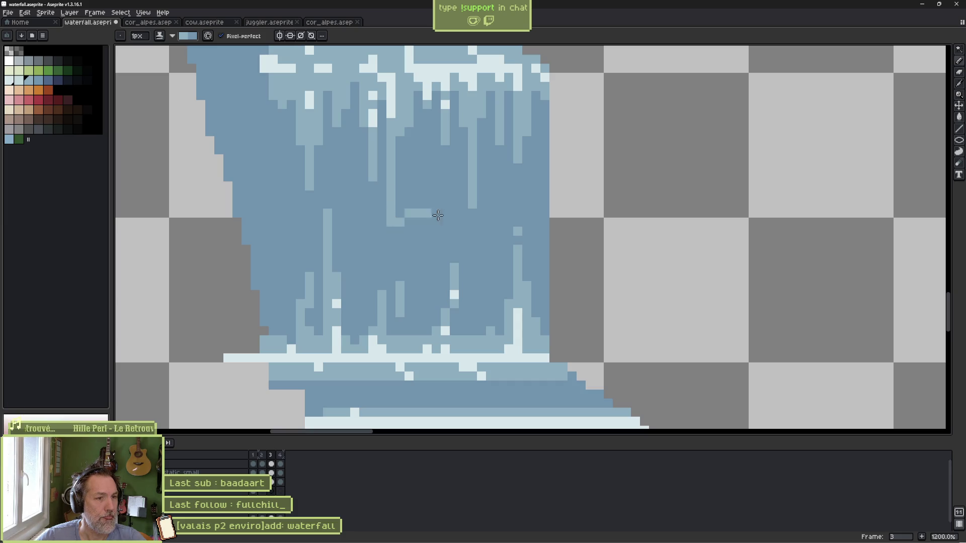
key("comma")
key("Right")
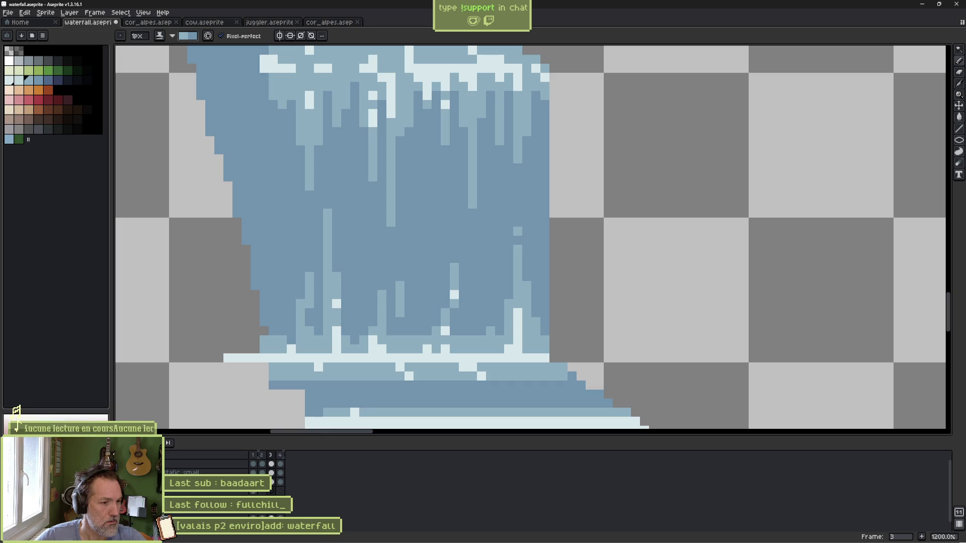
Step: Step through to frame 3, touch up a pixel, and play the animation to preview the streaks
key("Return")
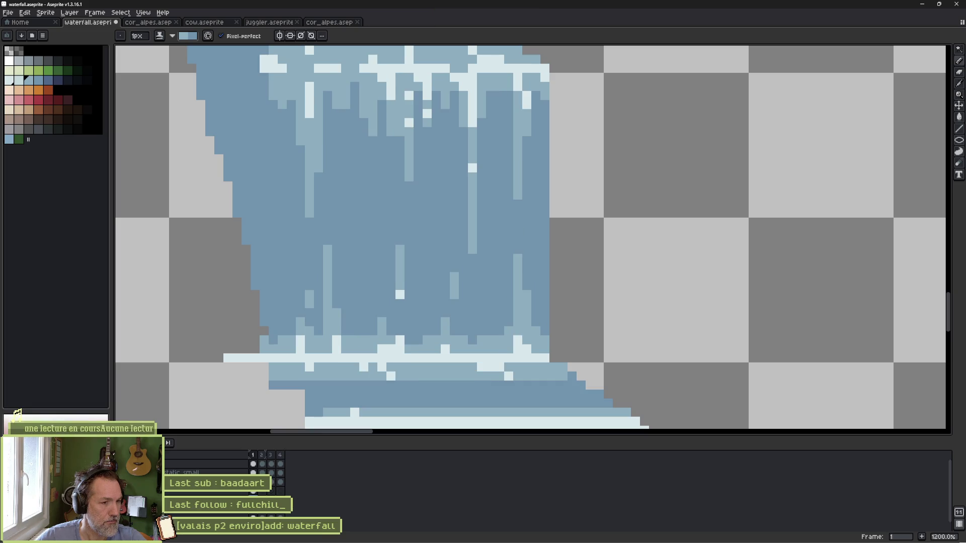
key("period")
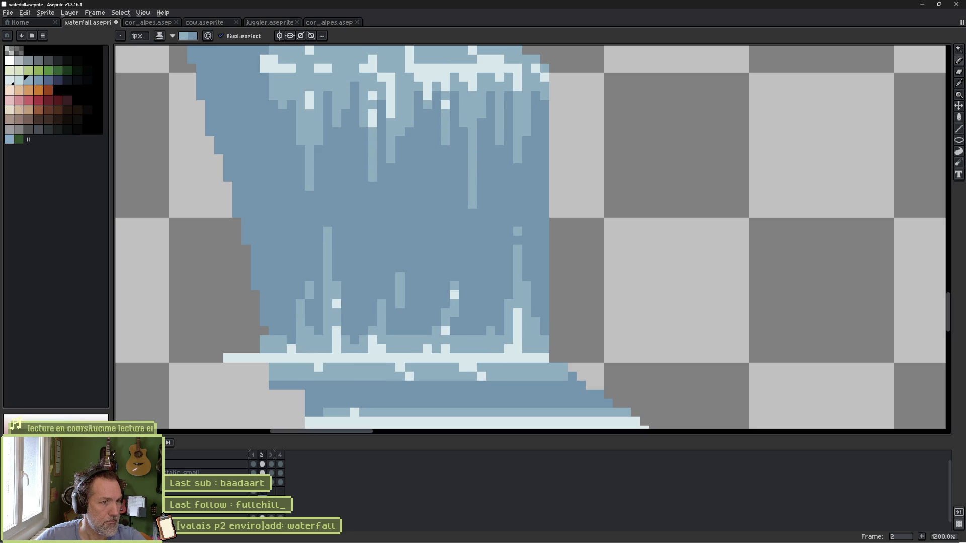
key("period")
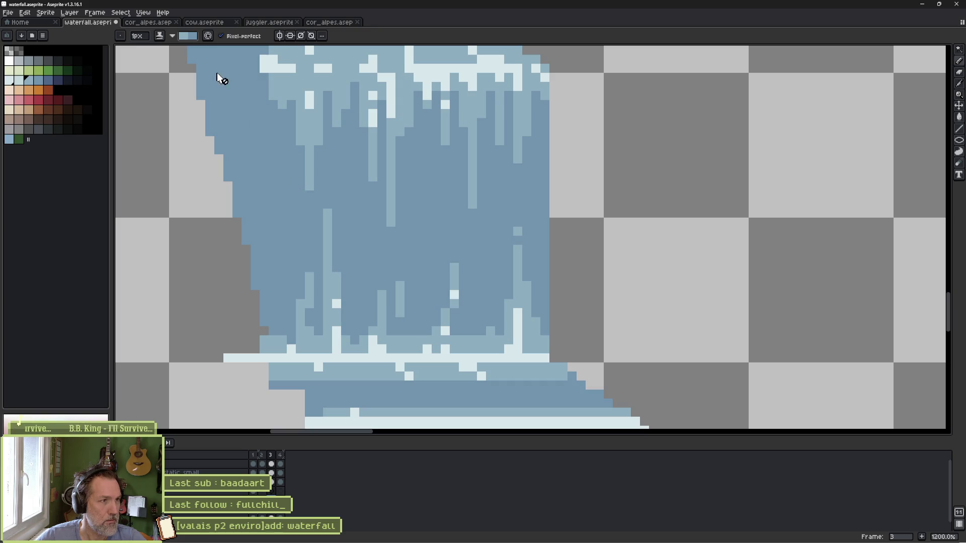
left_click(293, 216)
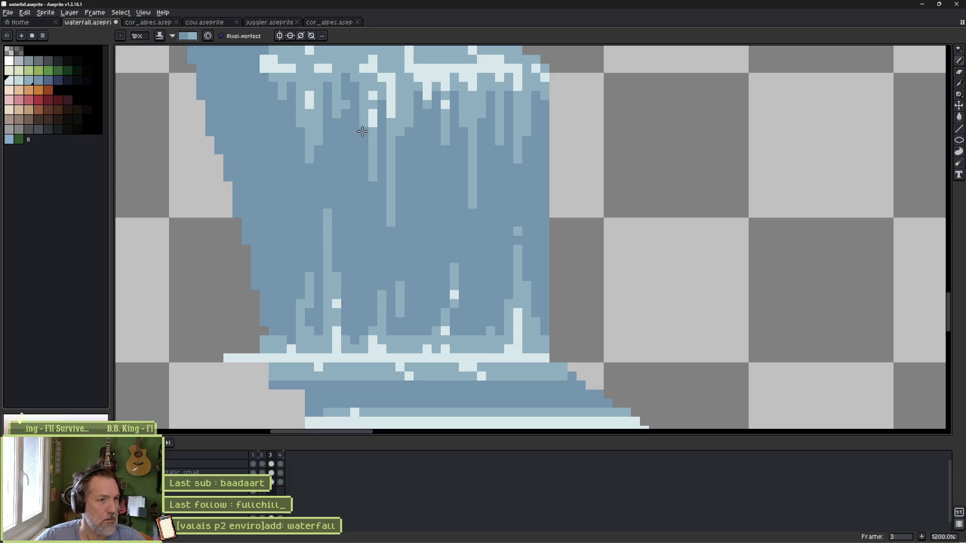
key("Return")
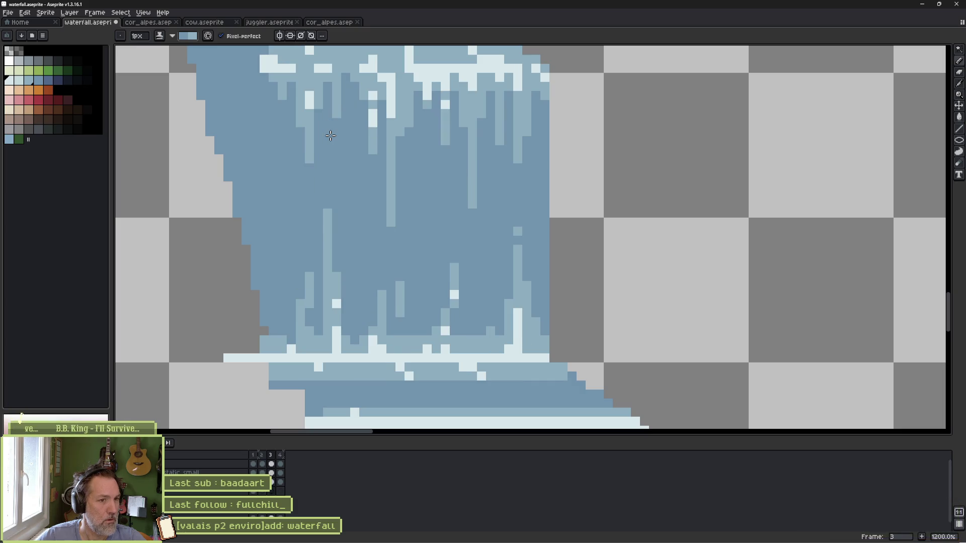
Step: Shorten one light streak with base blue and lengthen two light-blue streaks on frame 3
left_click_drag(468, 207, 472, 162)
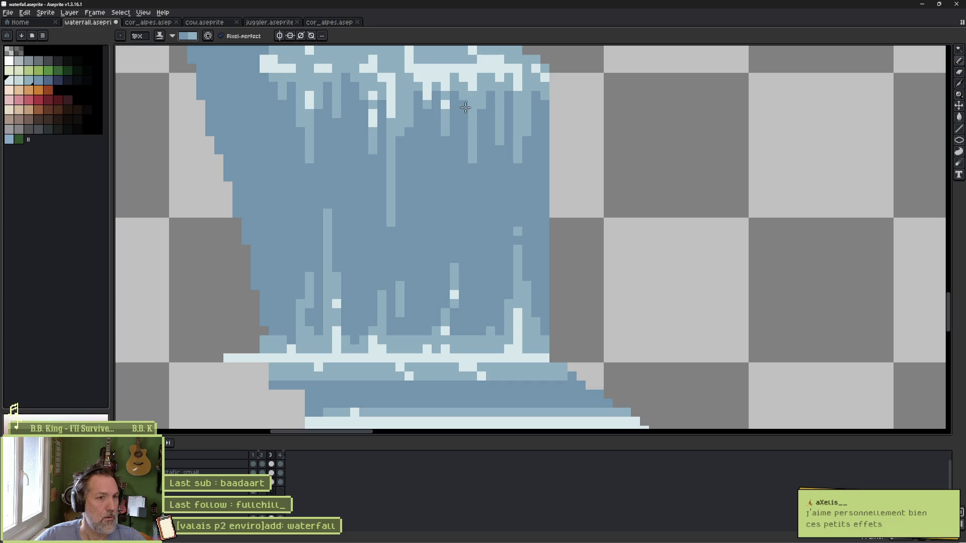
key("Left")
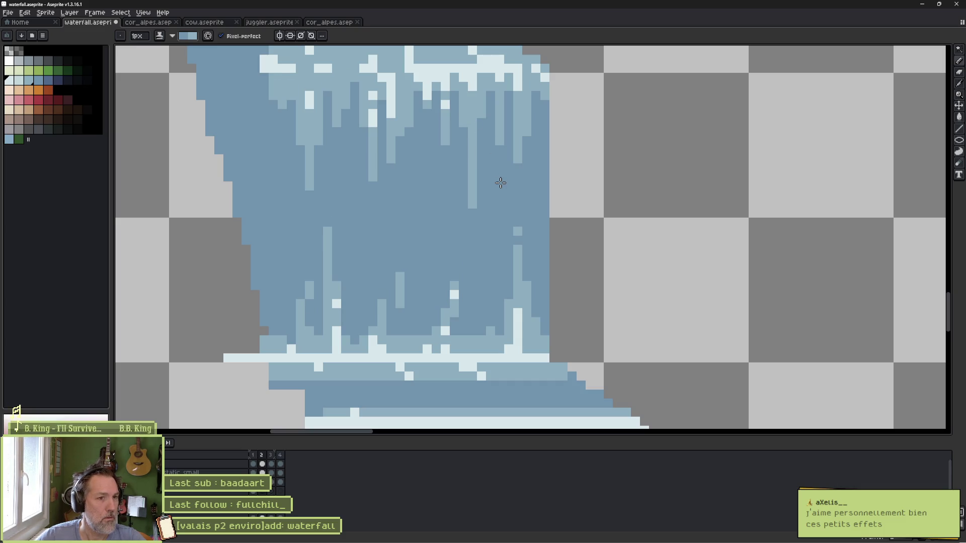
key("Right")
left_click(497, 176)
key("Right")
key("Right")
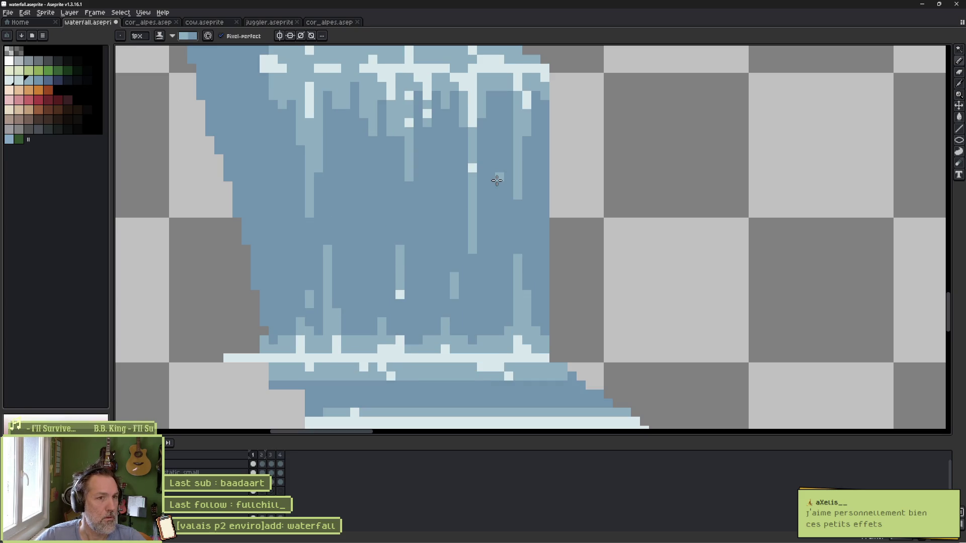
key("Right")
key("Right")
left_click_drag(497, 151, 498, 191)
left_click_drag(489, 107, 492, 124)
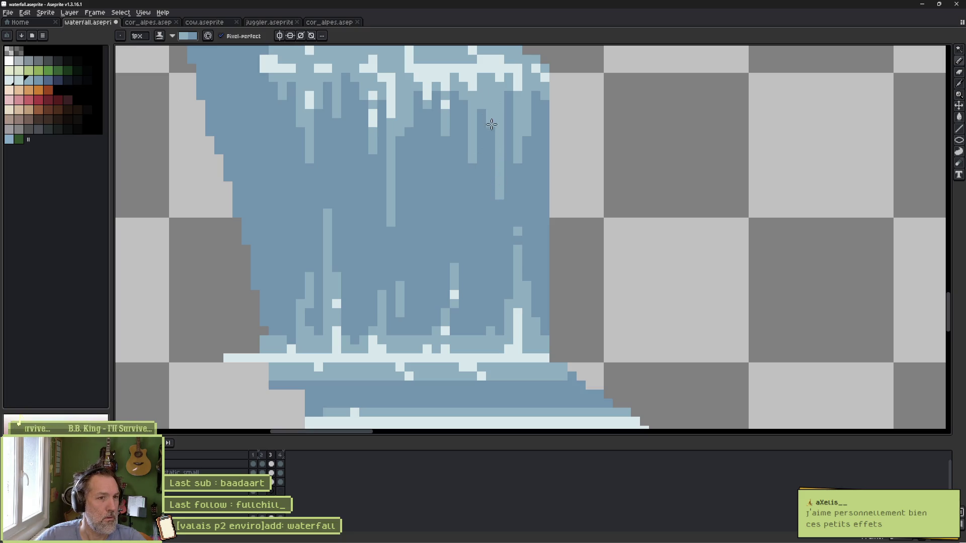
Step: Compare frames 3 and 4, play the animation, and save the waterfall file
key("Right")
key("Left")
key("Right")
key("Left")
key("Return")
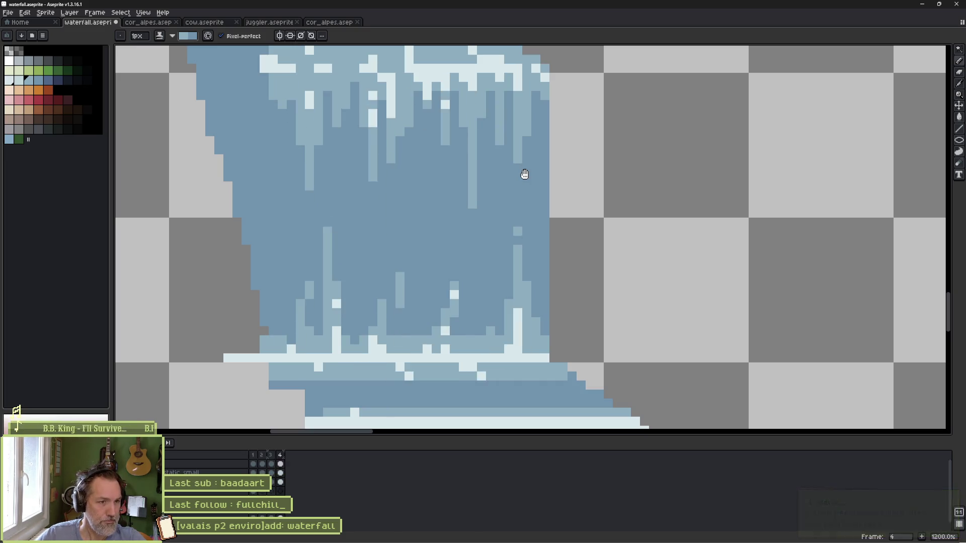
key("Right")
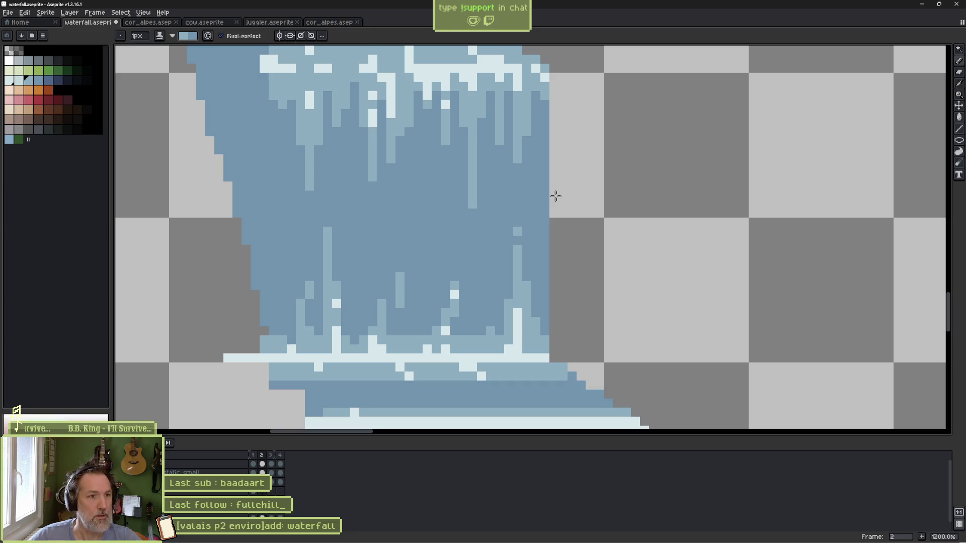
key("ctrl+s")
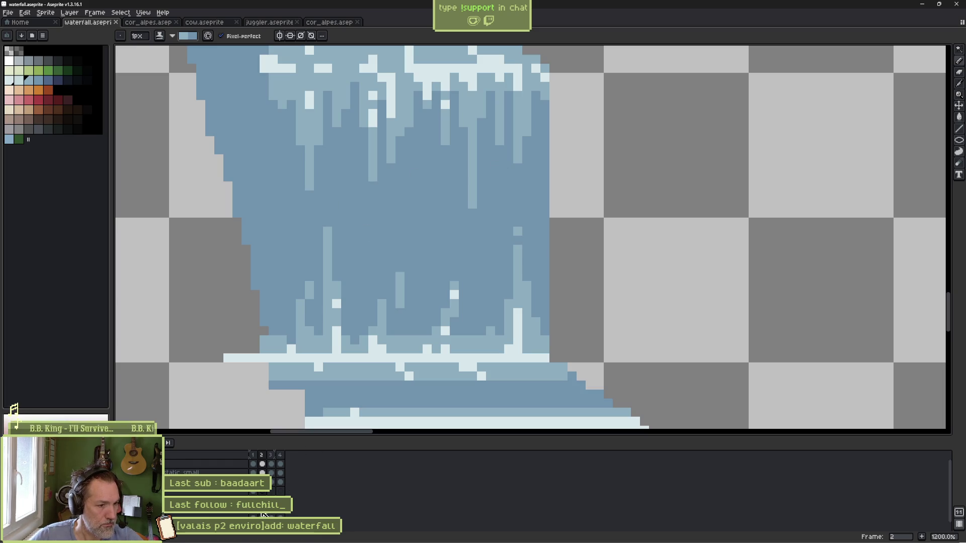
left_click(280, 515)
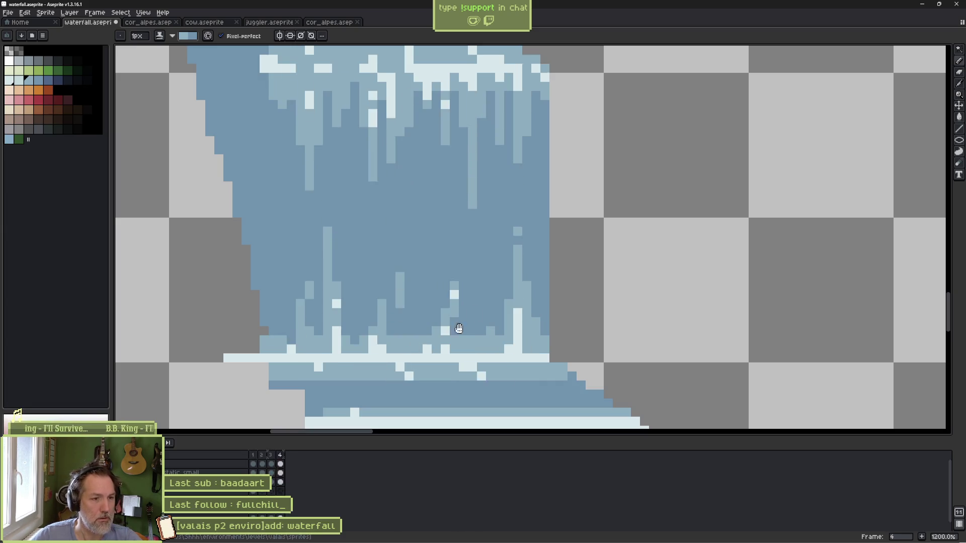
Step: Stop playback, zoom in, and flick between frames 1 and 2 to compare the foam
scroll(459, 328, "down", 4)
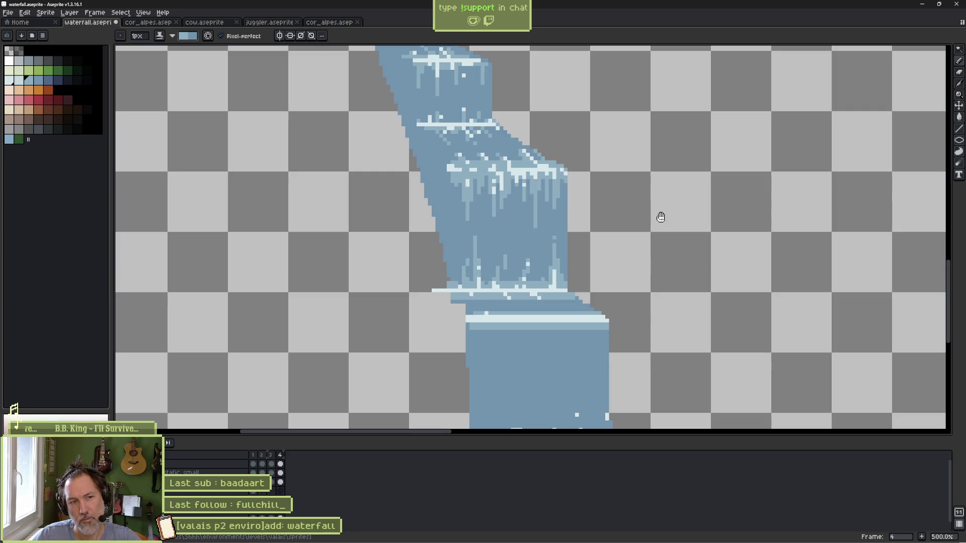
key("Return")
key("Left")
key("Left")
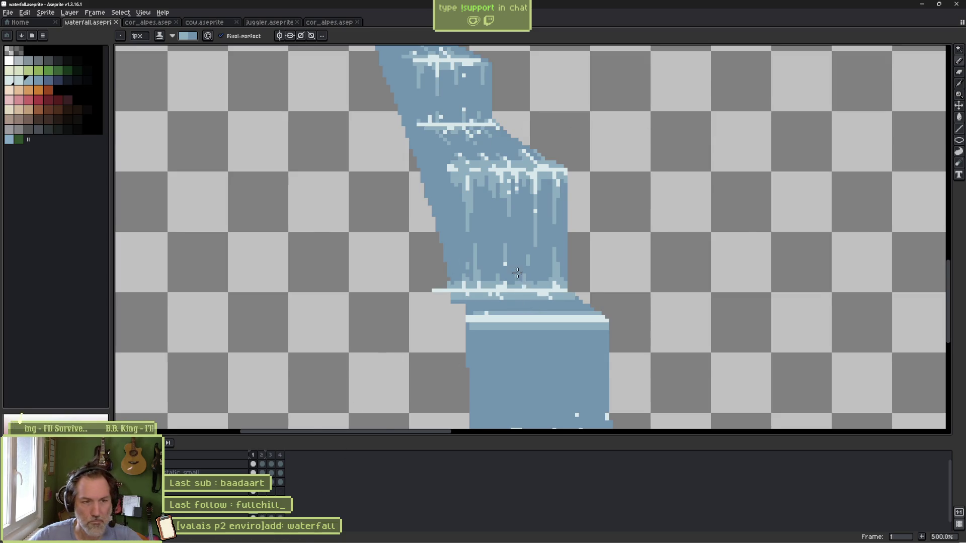
scroll(518, 273, "up", 5)
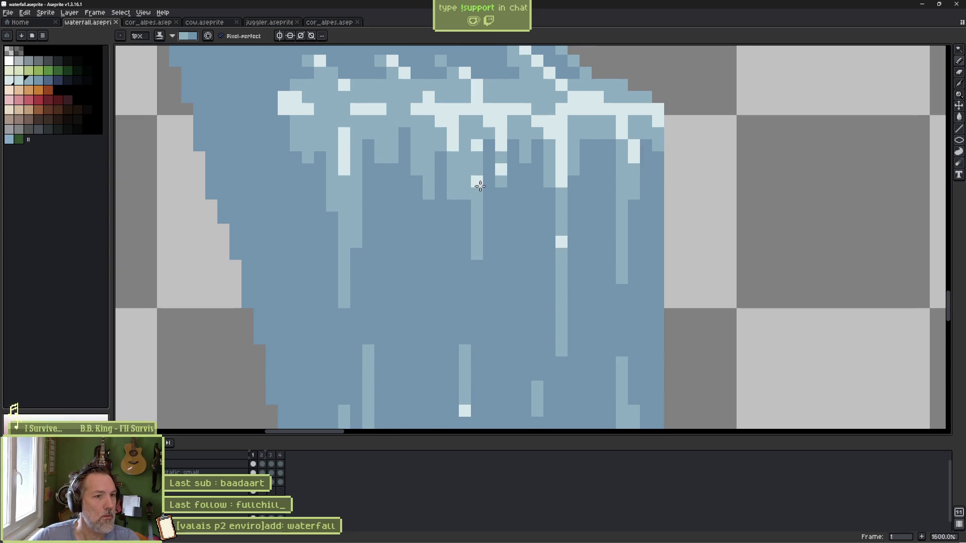
key("Right")
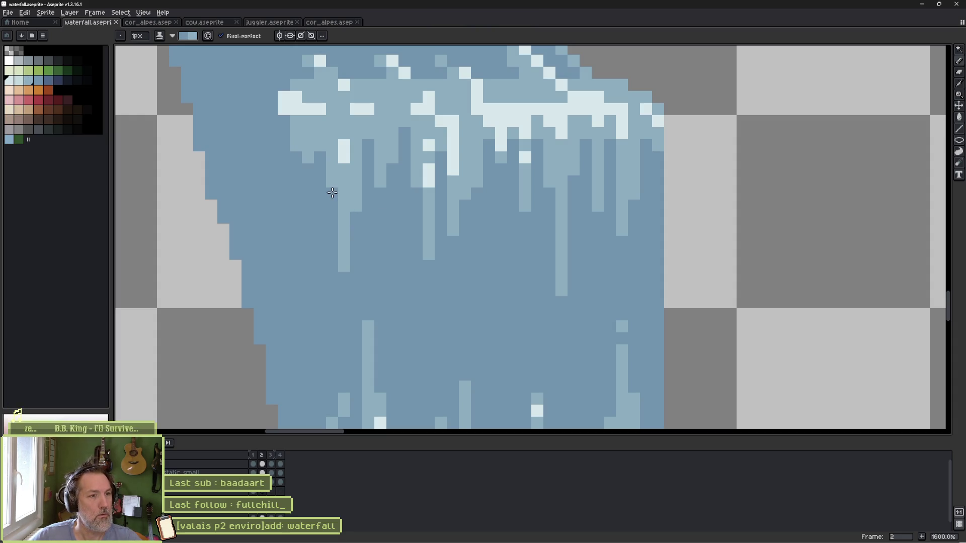
key("Left")
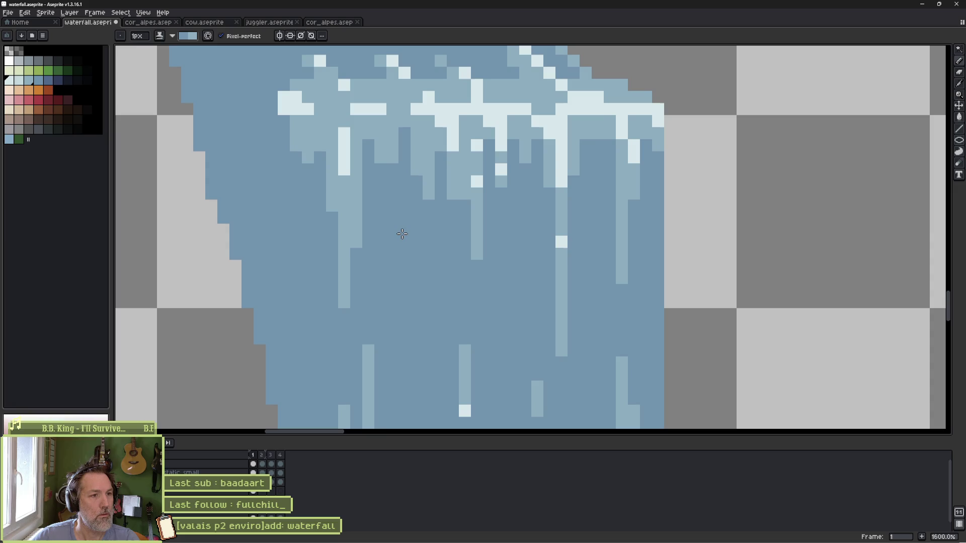
key("Right")
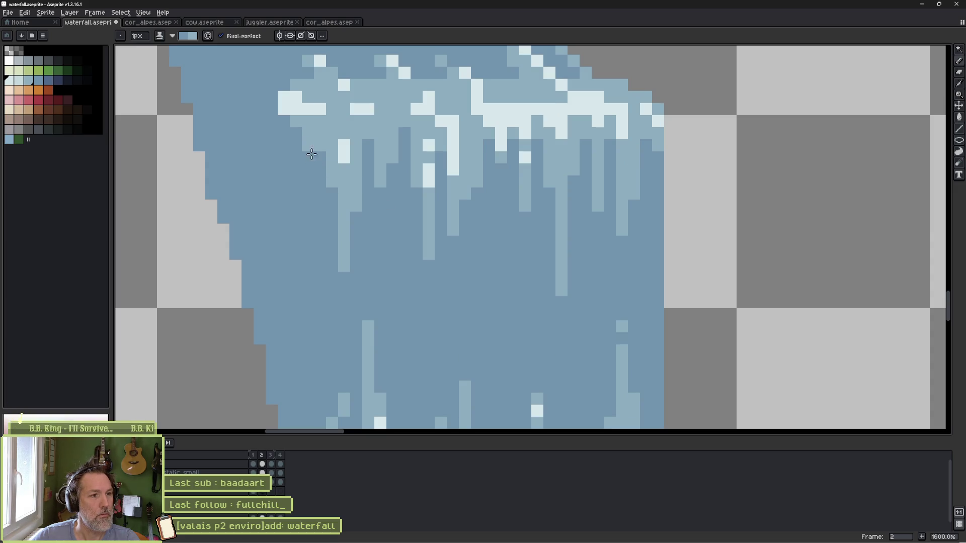
key("Left")
key("Right")
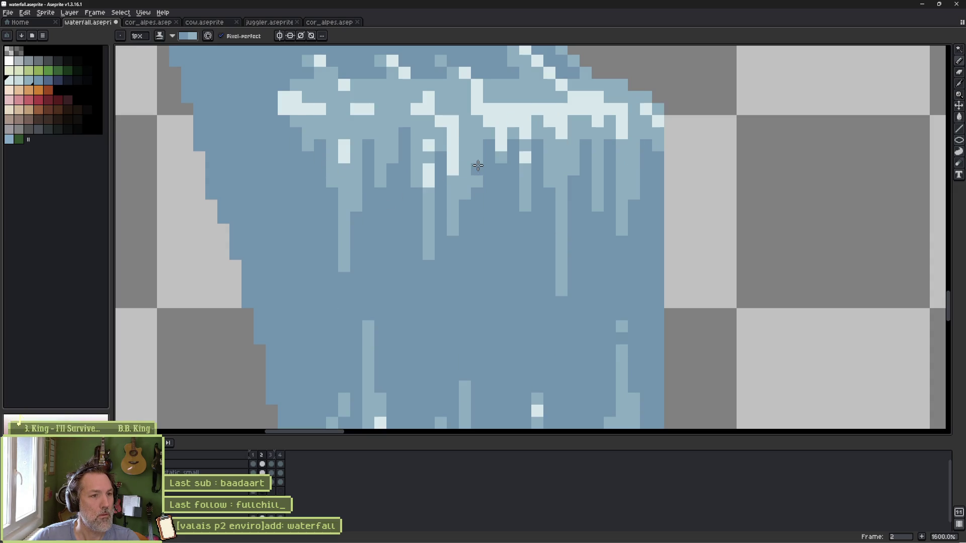
key("Left")
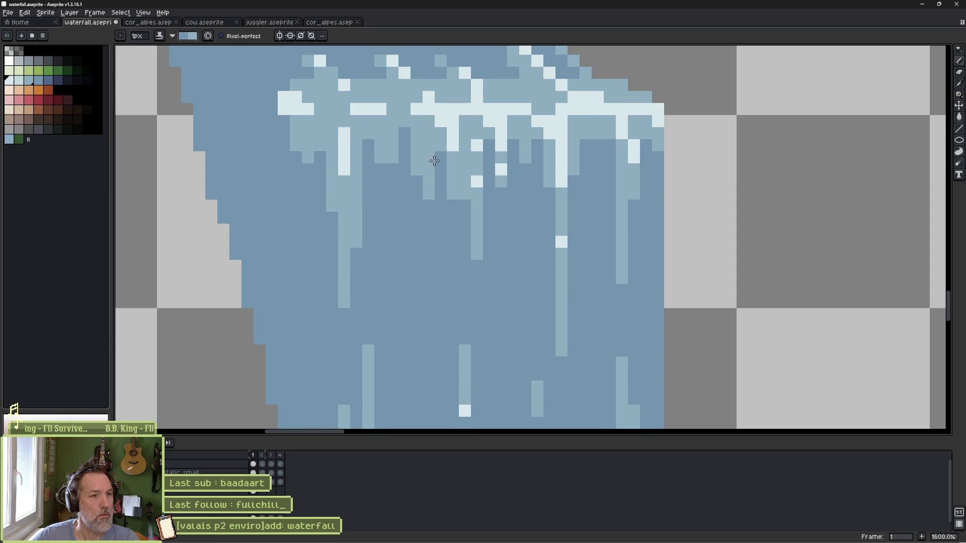
key("Right")
key("Left")
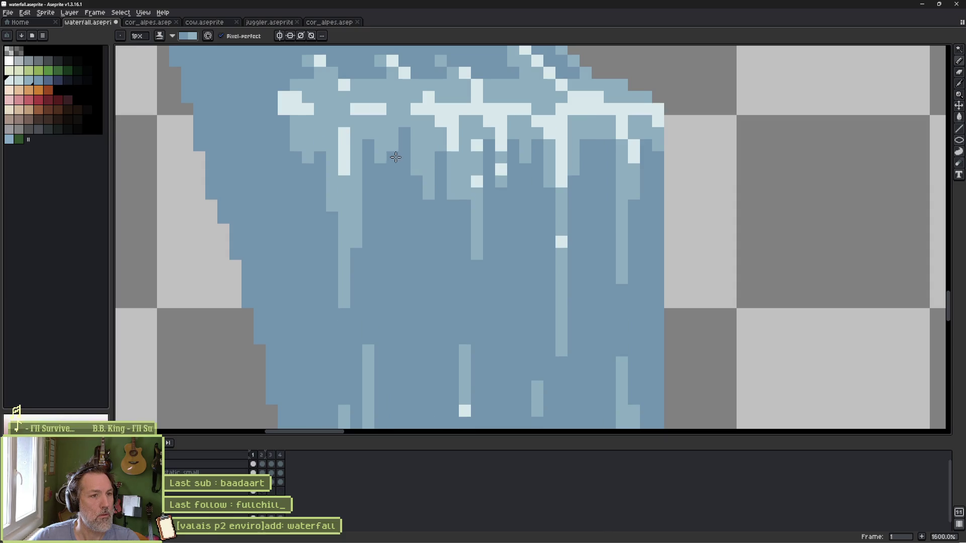
key("Right")
key("Left")
key("Right")
Step: On frame 2, cover a light icicle column with darker blue and extend a drip one pixel
key("Left")
key("Right")
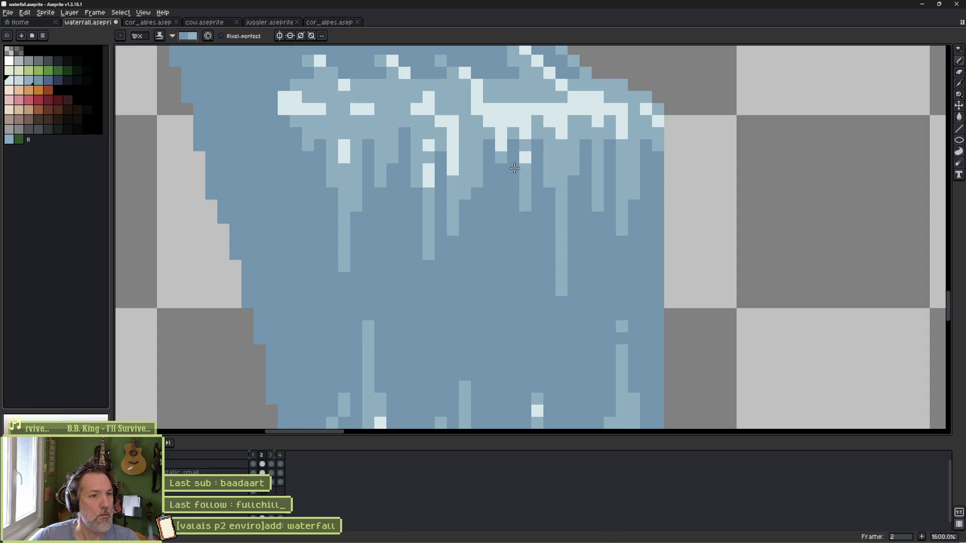
key("Left")
key("Right")
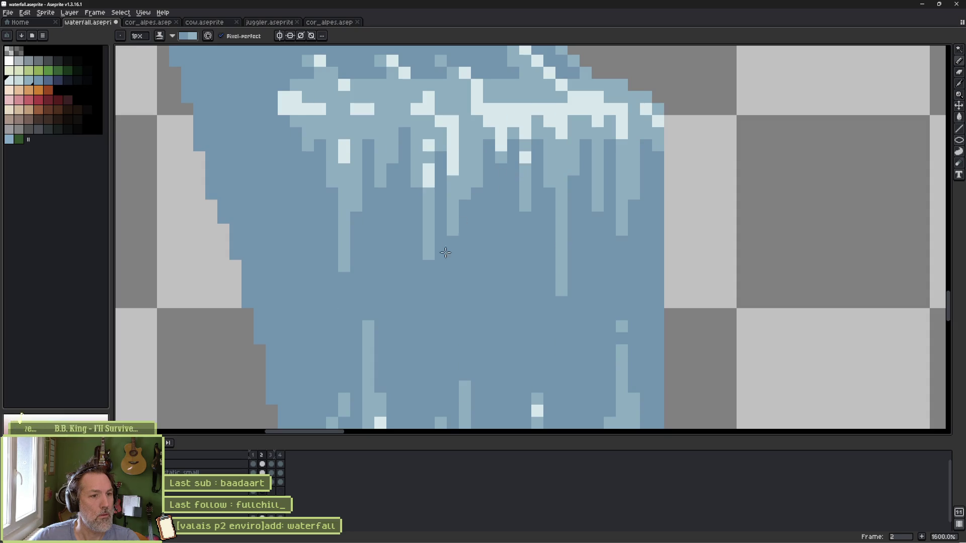
key("Left")
key("Right")
key("Left")
key("Right")
key("Left")
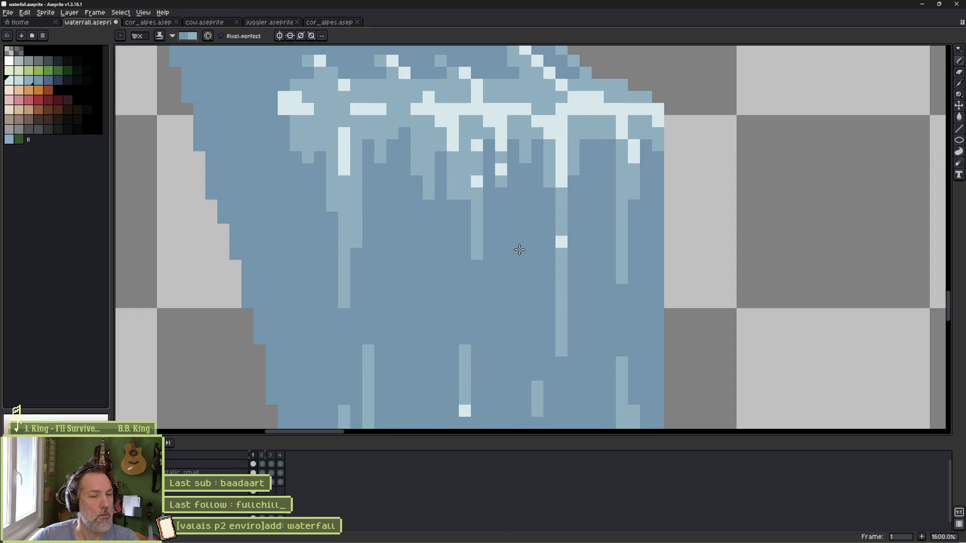
key("Right")
mouse_move(471, 236)
left_mouse_down()
mouse_move(455, 184)
mouse_move(466, 166)
left_mouse_up()
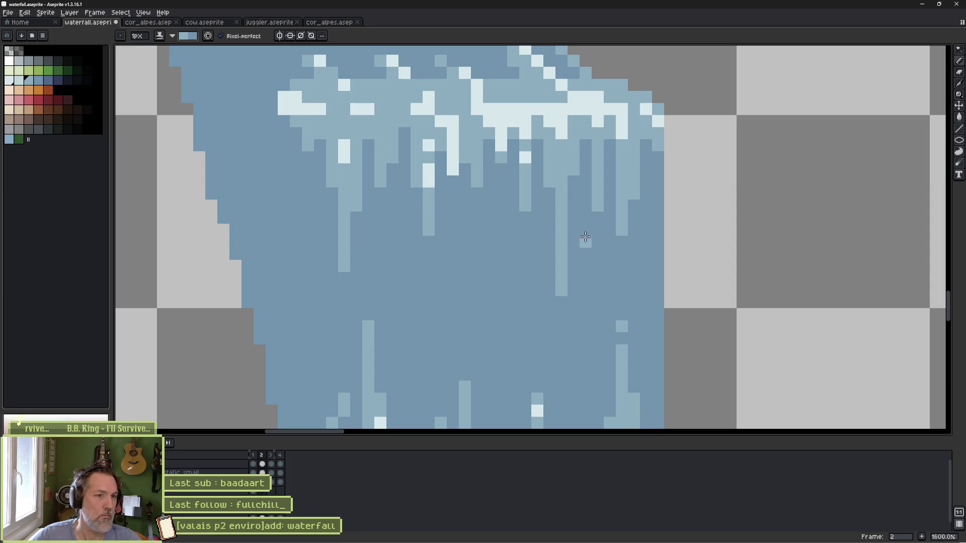
left_click(477, 204)
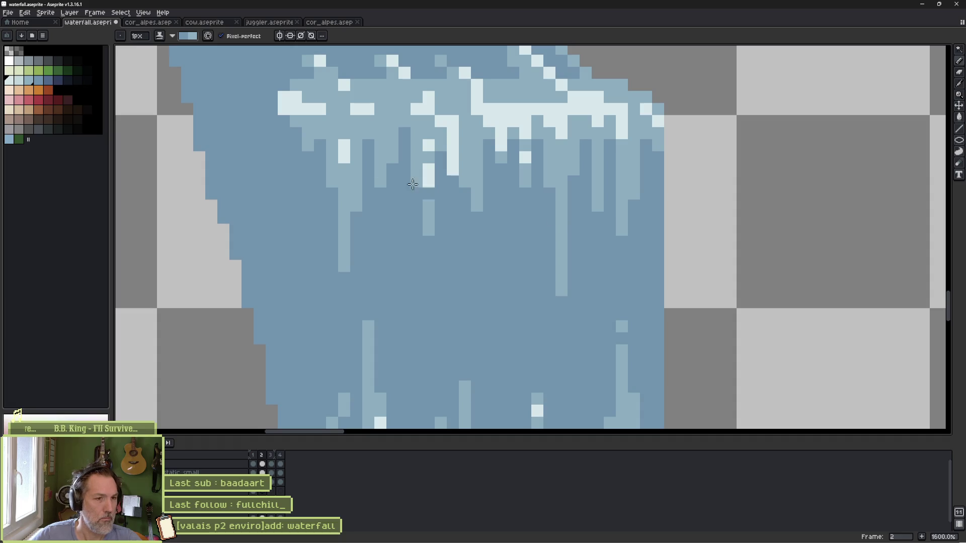
Step: Flick between frames 1, 2 and 3 to compare the foam drips, ending on frame 3
key("Left")
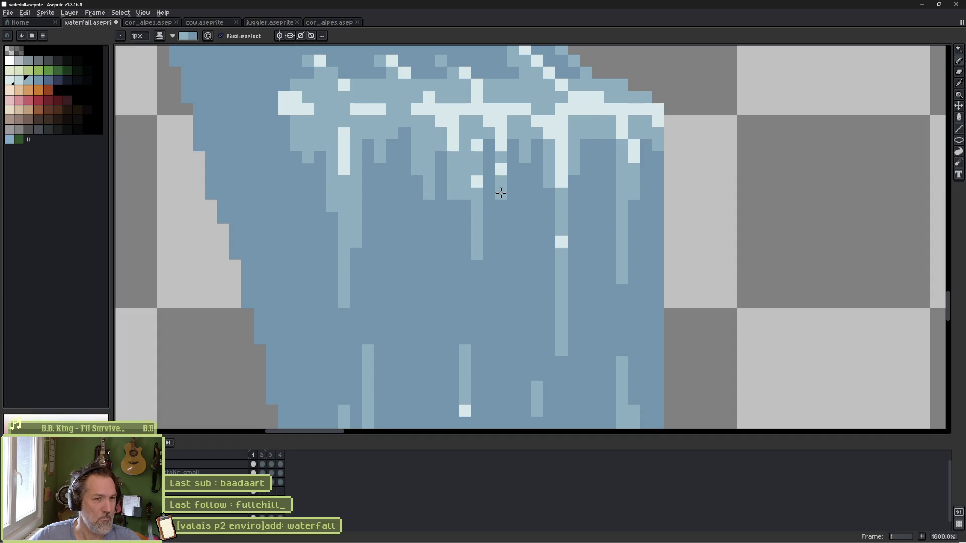
key("Right")
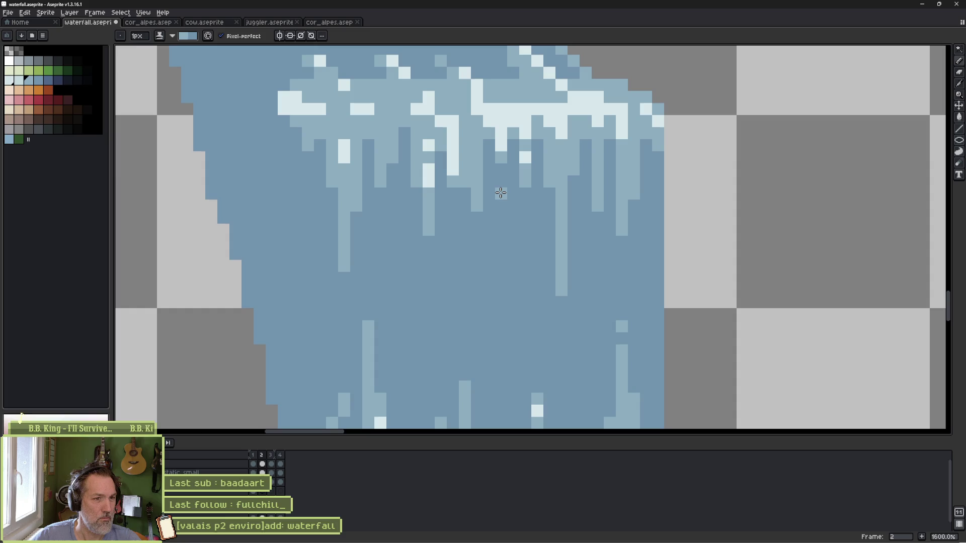
key("Left")
key("Right")
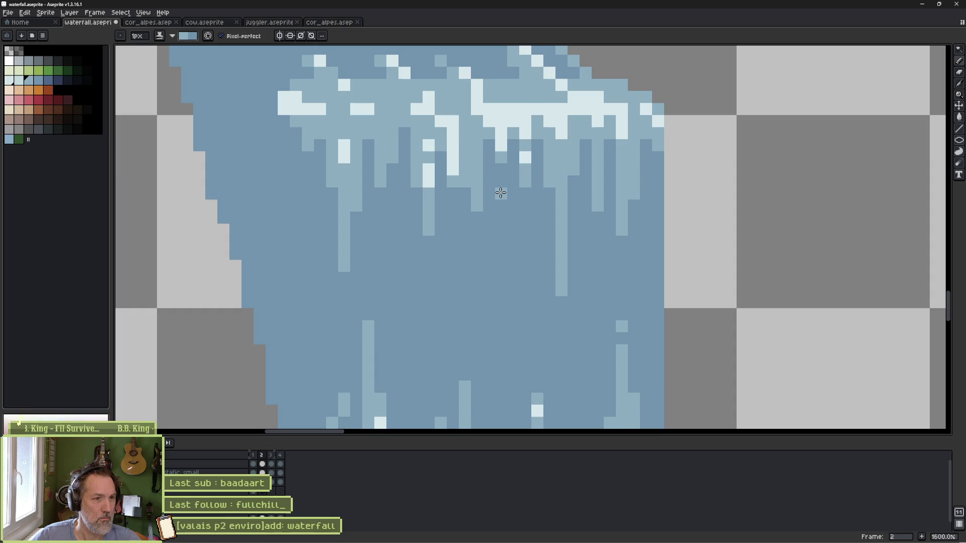
key("Left")
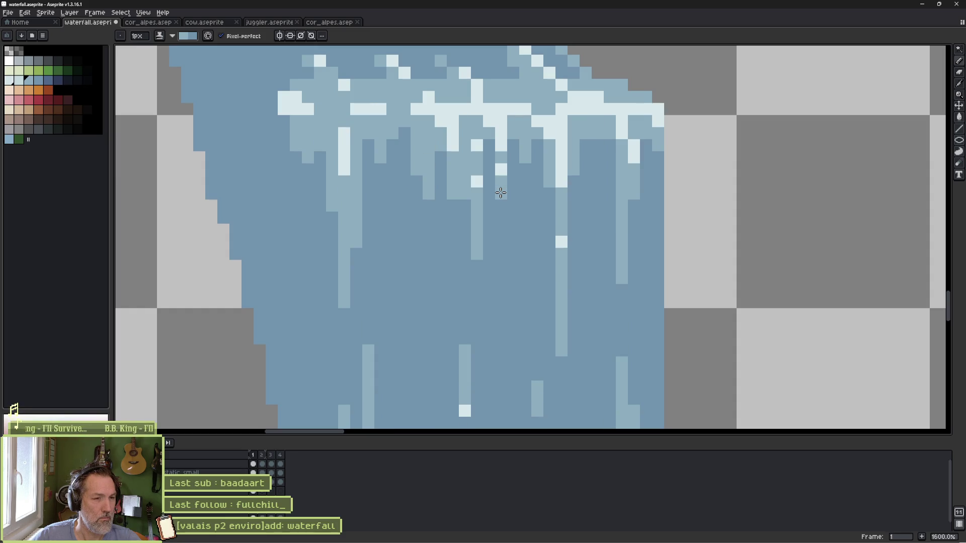
key("Right")
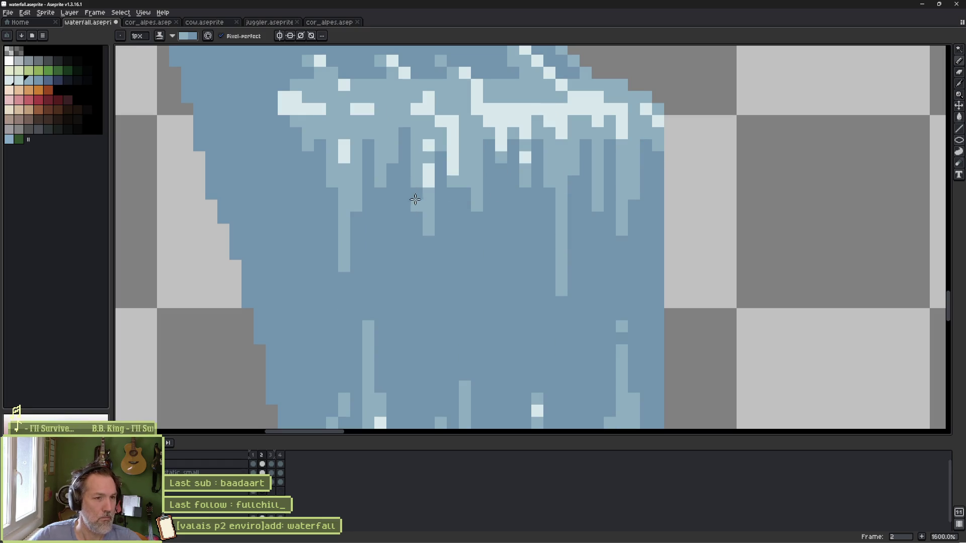
key("Left")
key("Right")
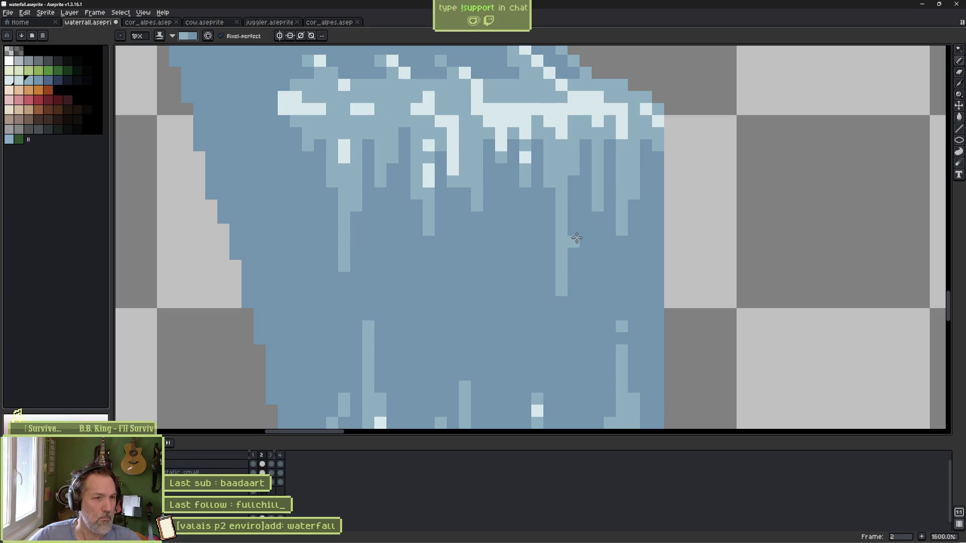
key("Right")
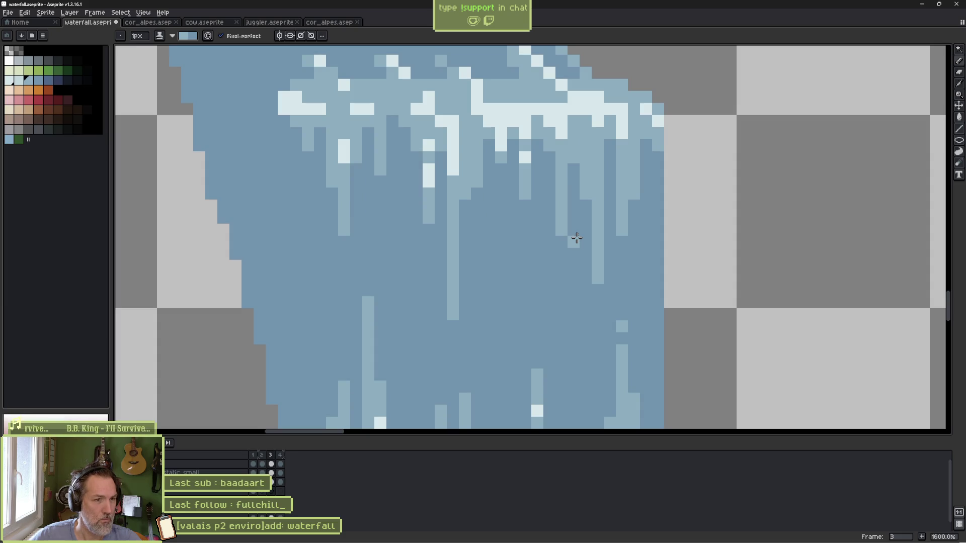
key("Left")
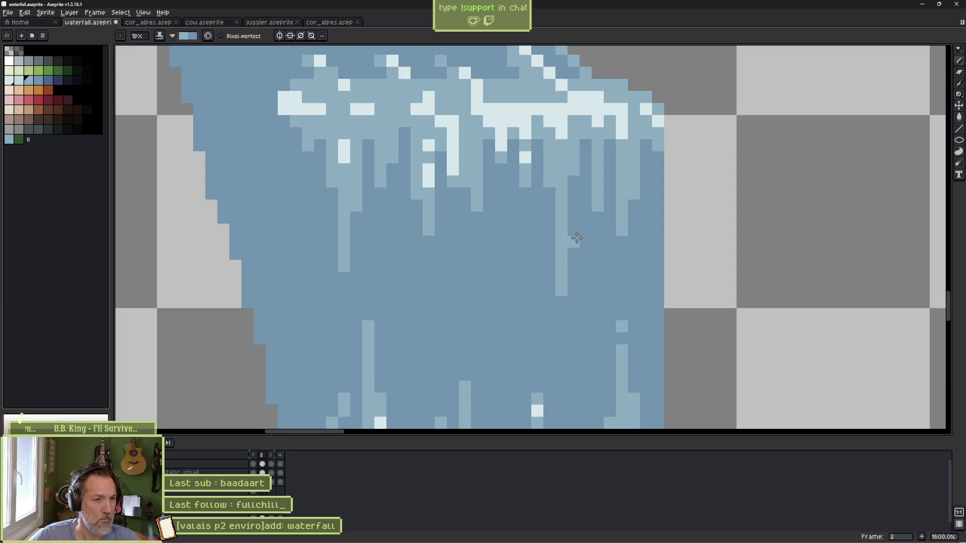
key("Right")
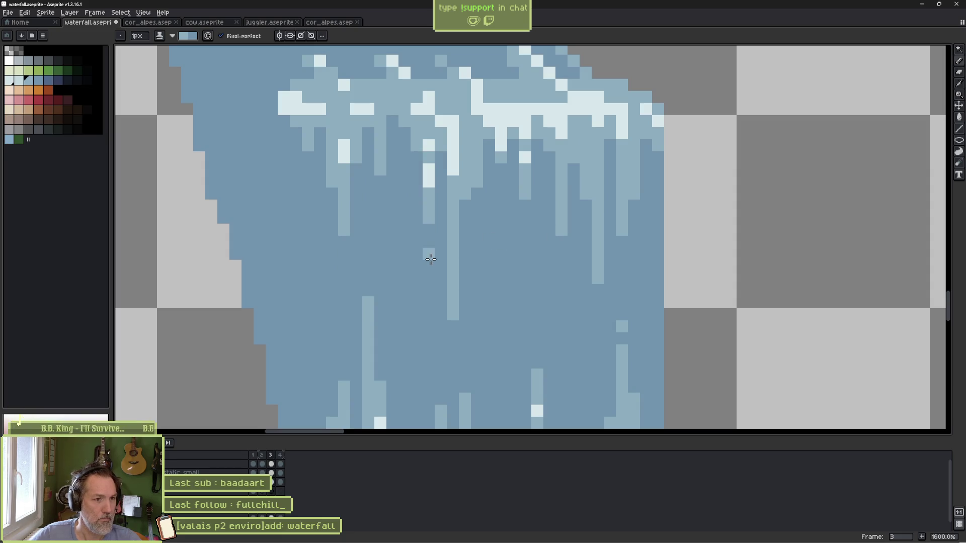
Step: Extend the light drip streaks and add a new drip column on frame 3, then review the frames
left_click_drag(430, 259, 428, 229)
left_click_drag(417, 157, 415, 215)
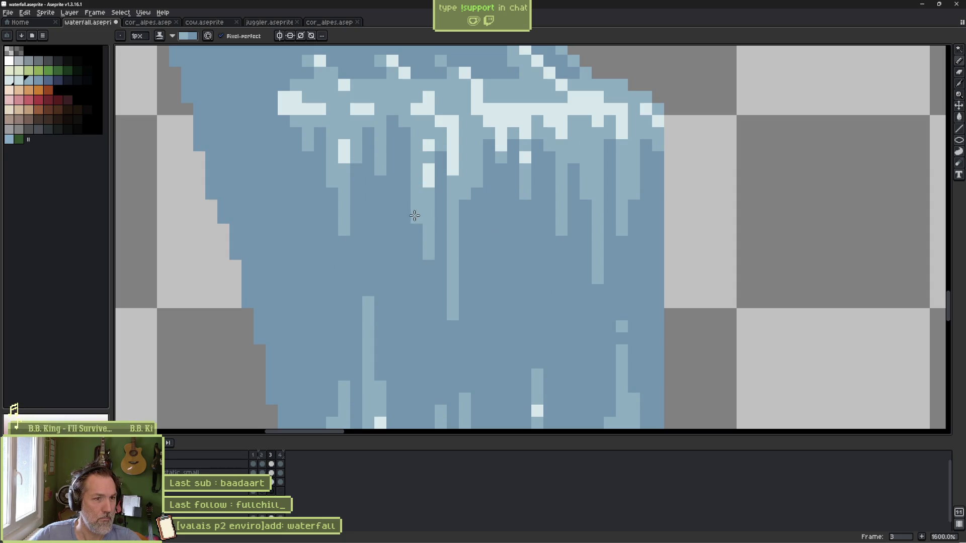
key("Right")
key("Left")
key("Left")
key("Left")
key("Right")
key("Right")
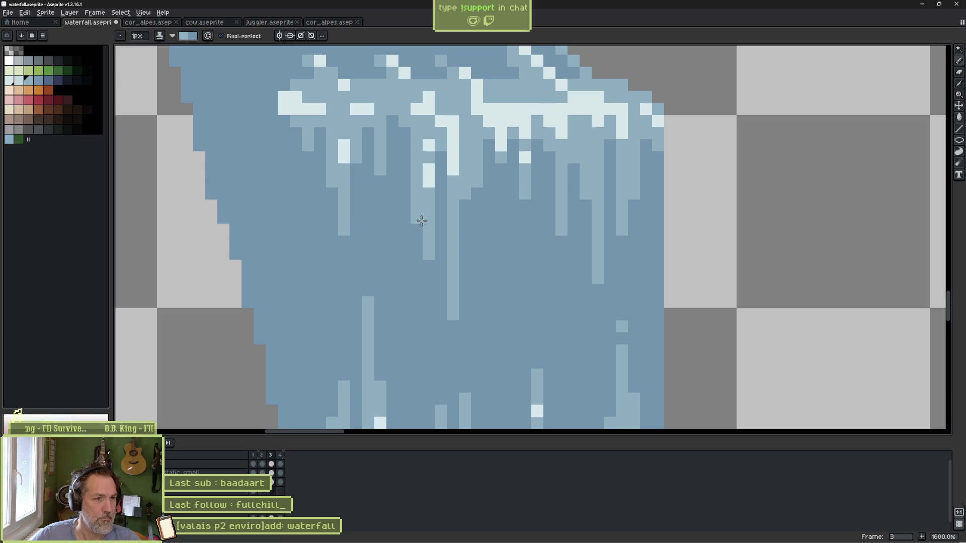
key("Left")
key("Left")
key("Right")
key("Right")
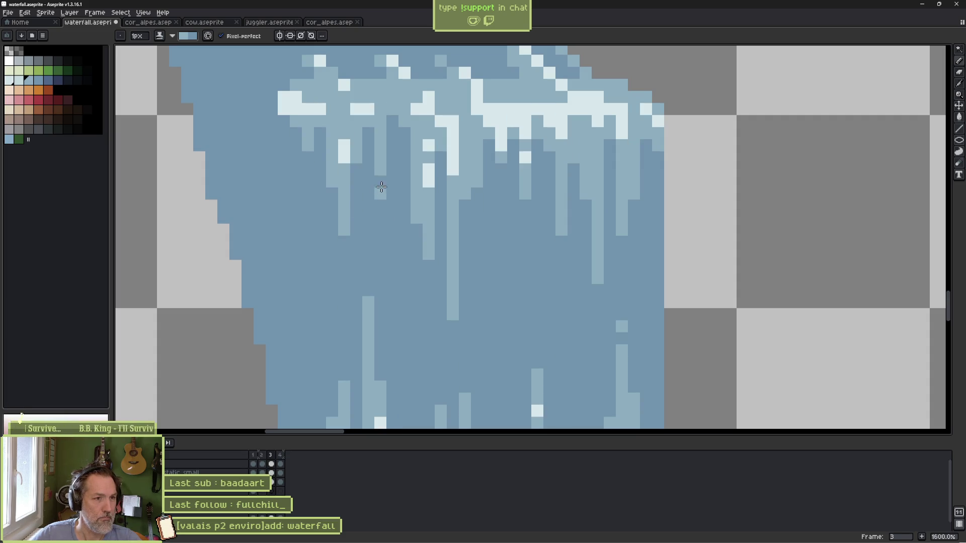
key("Right")
key("Right")
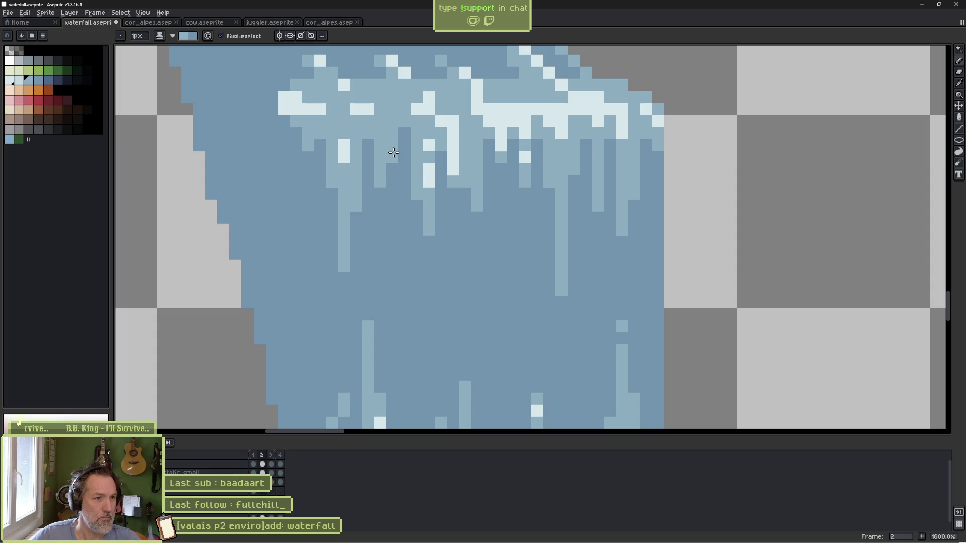
key("Left")
key("Left")
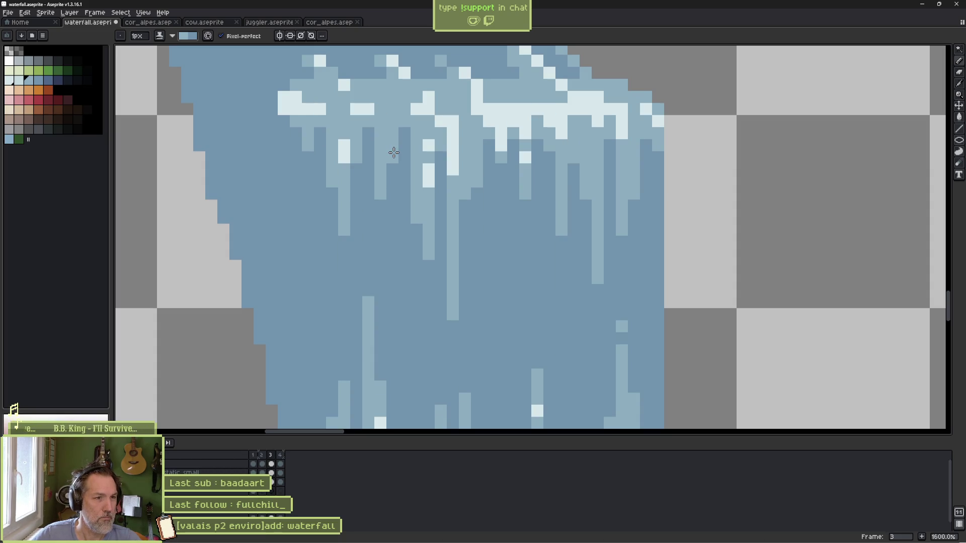
key("Left")
key("Left")
key("Right")
key("Right")
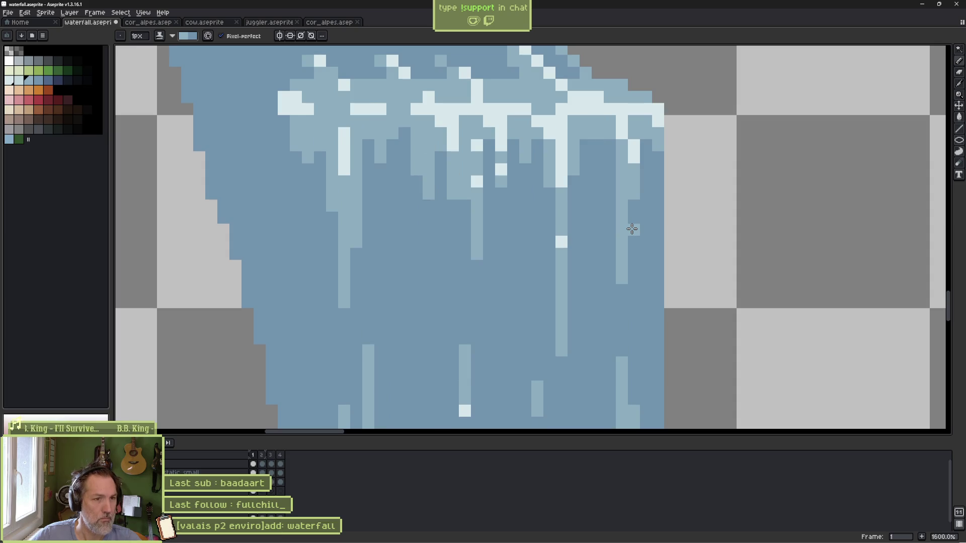
key("Return")
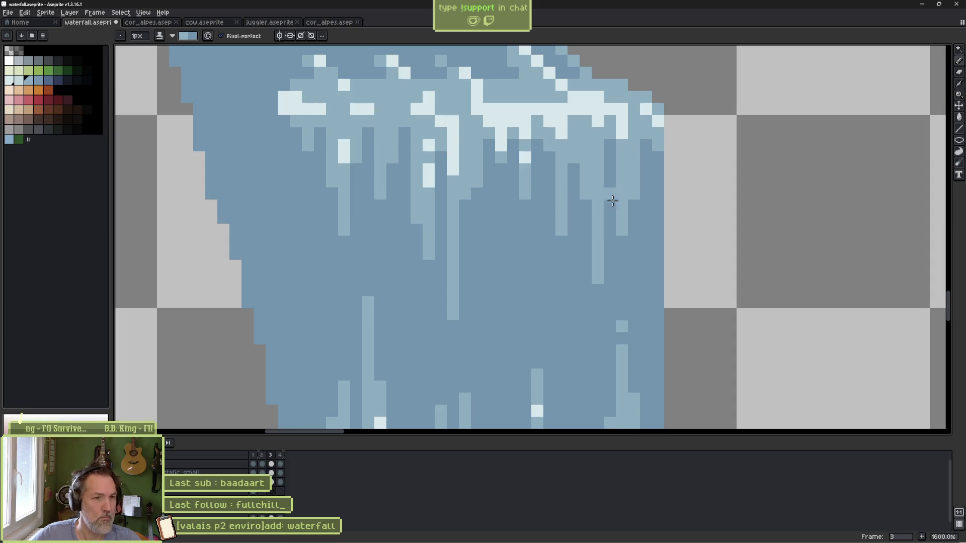
Step: Paint out the long light streak and a stray pixel with base blue, then add light foam pixels
left_click_drag(454, 317, 452, 178)
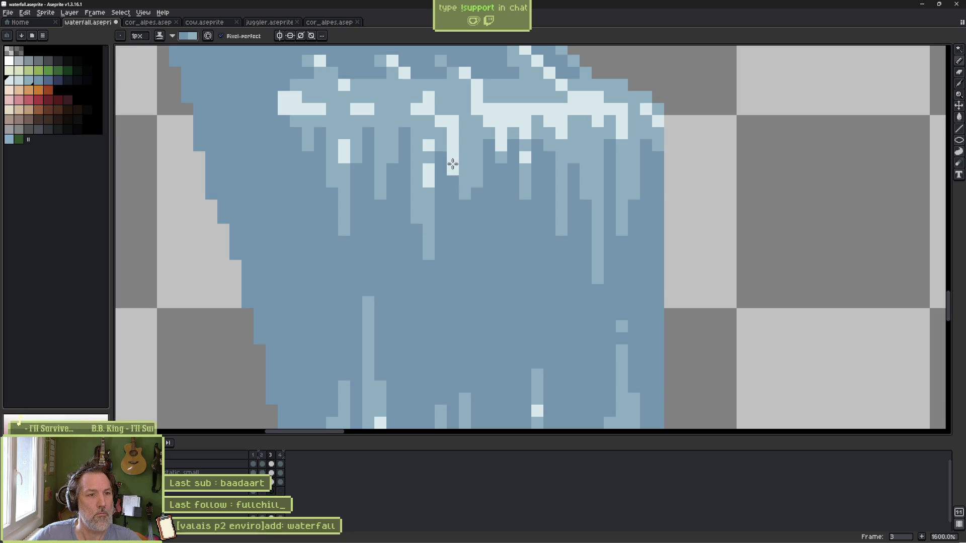
left_click(476, 181)
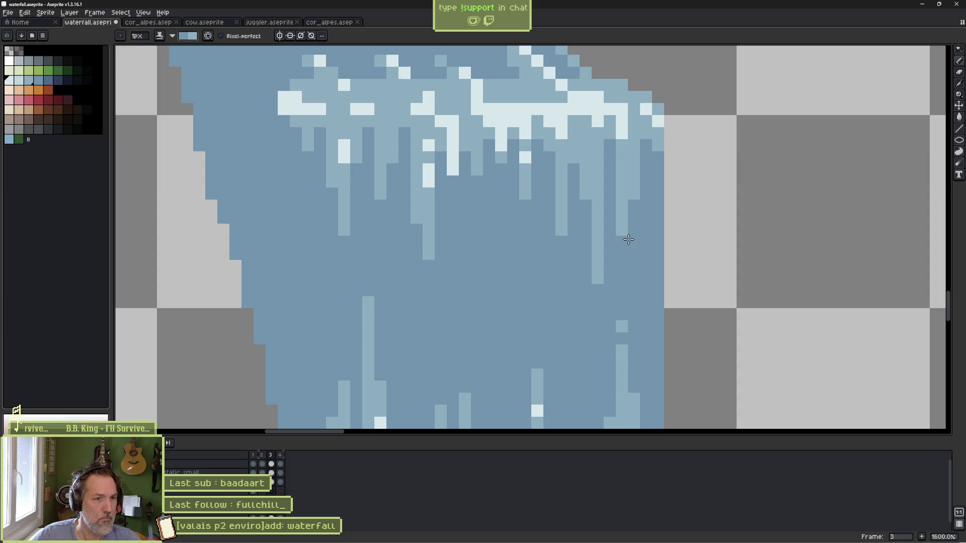
key("Return")
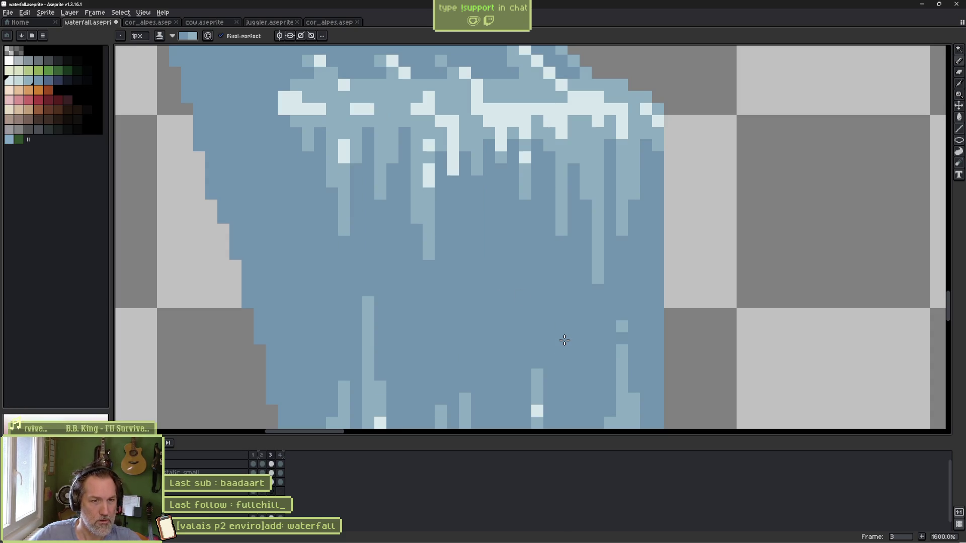
left_click(563, 240)
left_click(502, 219)
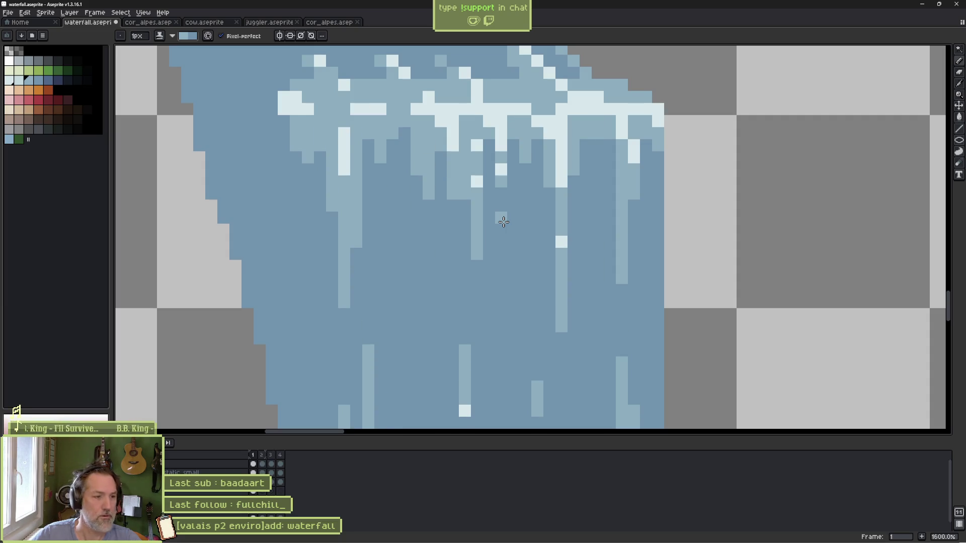
key("Right")
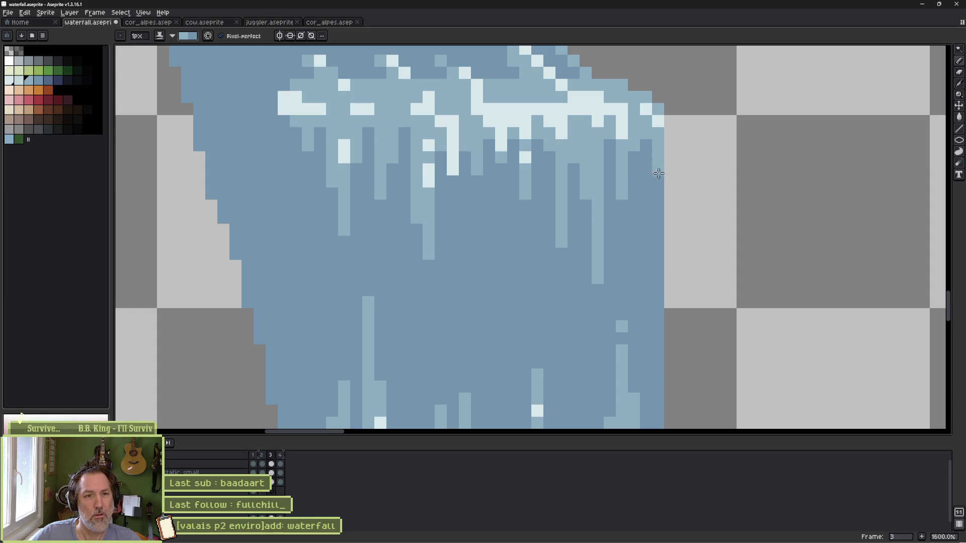
Step: Zoom out and open View > Preview as a floating animation preview
scroll(716, 283, "down", 1)
scroll(716, 283, "down", 3)
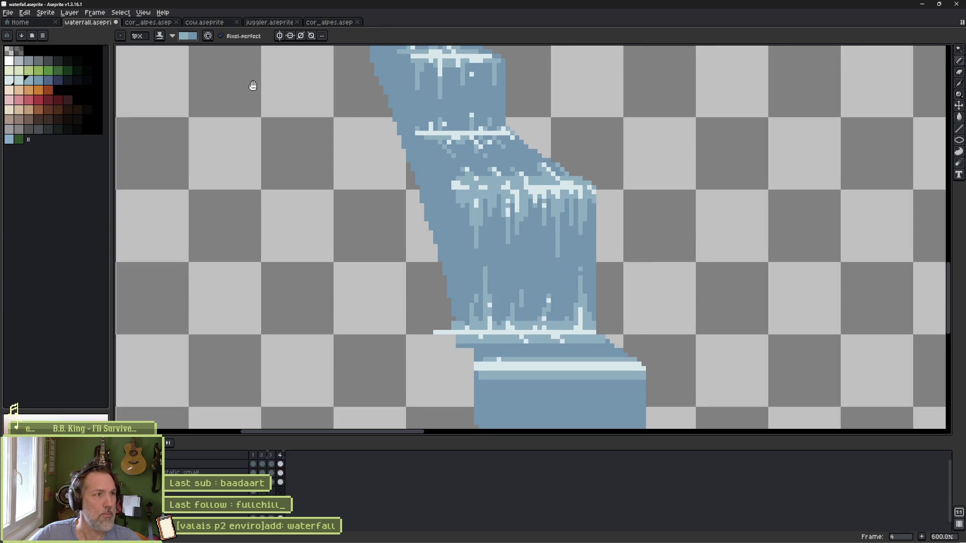
left_click(142, 12)
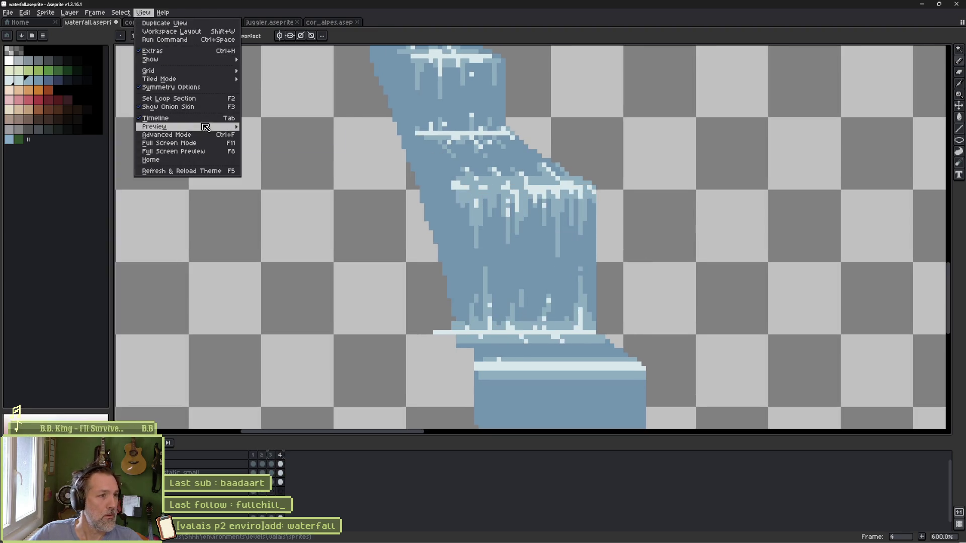
mouse_move(201, 127)
left_click(335, 126)
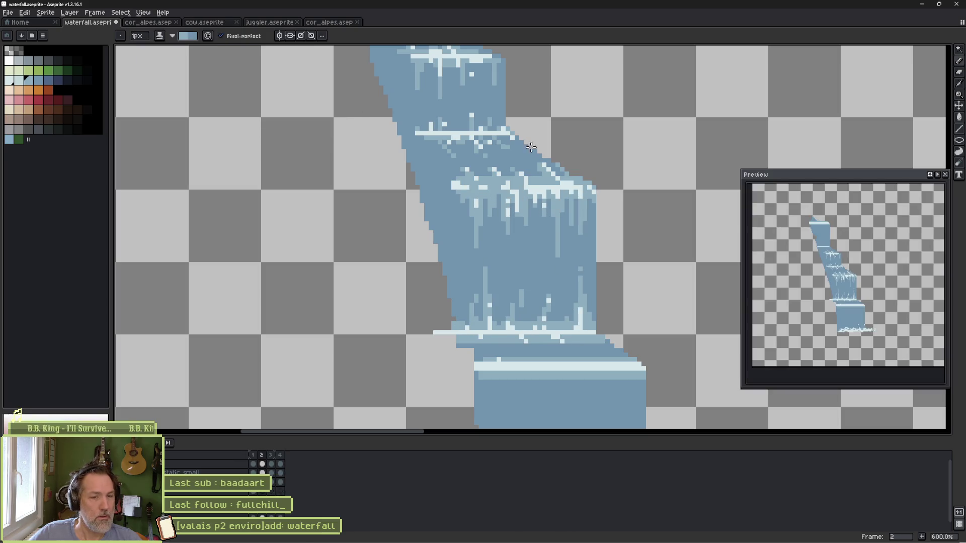
Step: Save the file, return to frame 1, and pick the Magic Wand tool
key("ctrl+s")
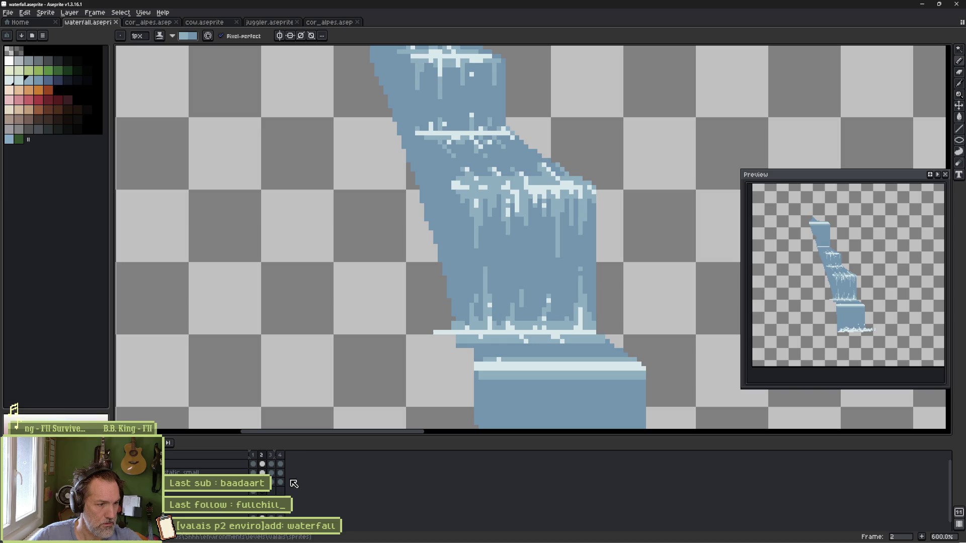
key("comma")
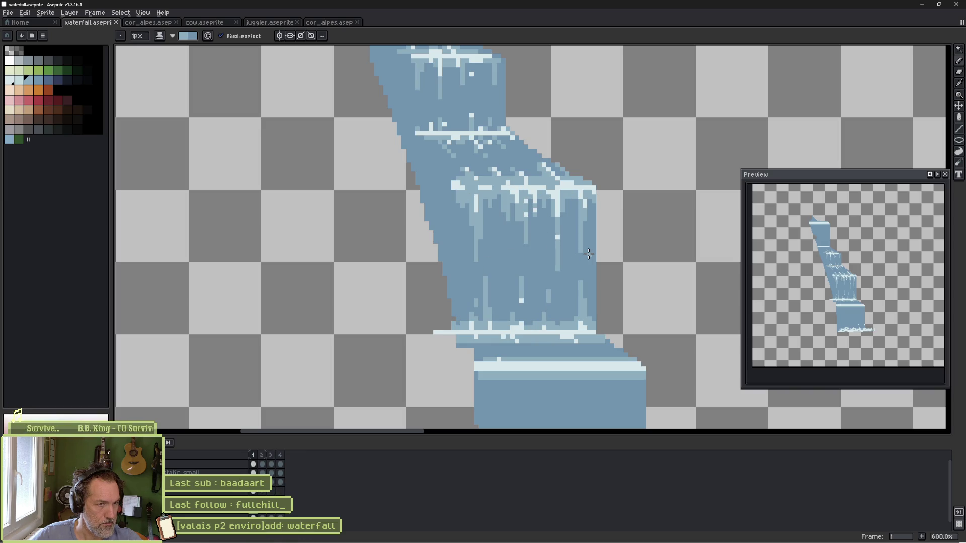
scroll(583, 255, "up", 1)
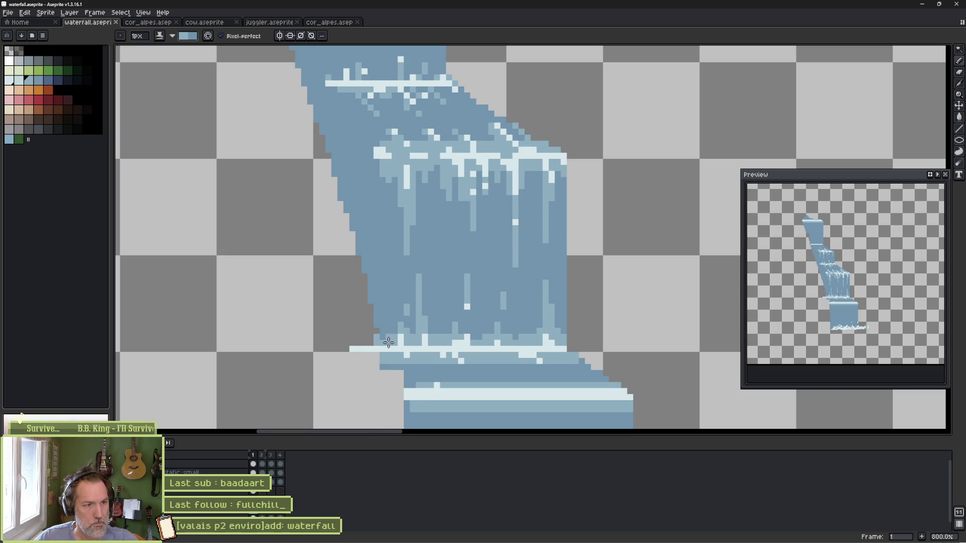
key("w")
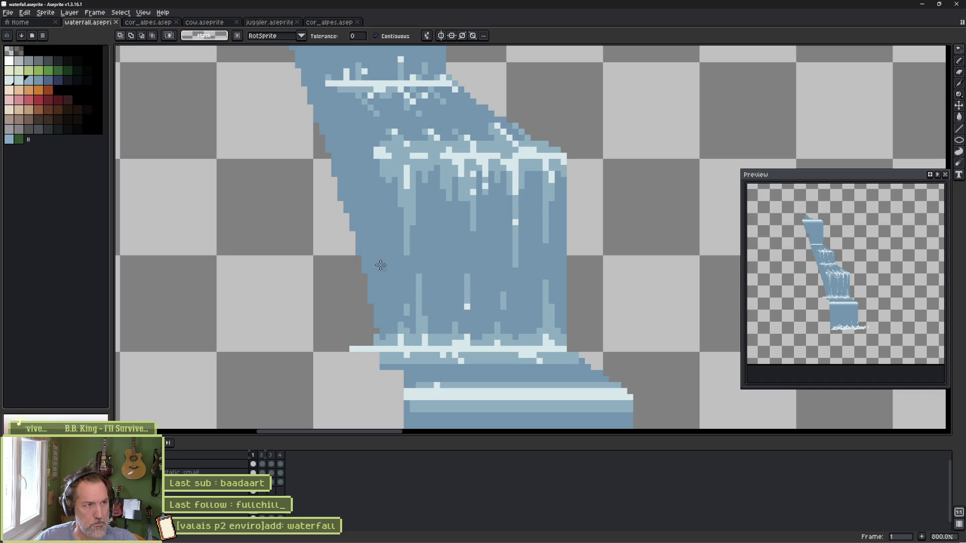
Step: Select the lightest-blue foam pixels in frame 1 with the Magic Wand, then advance a frame
left_click(431, 347)
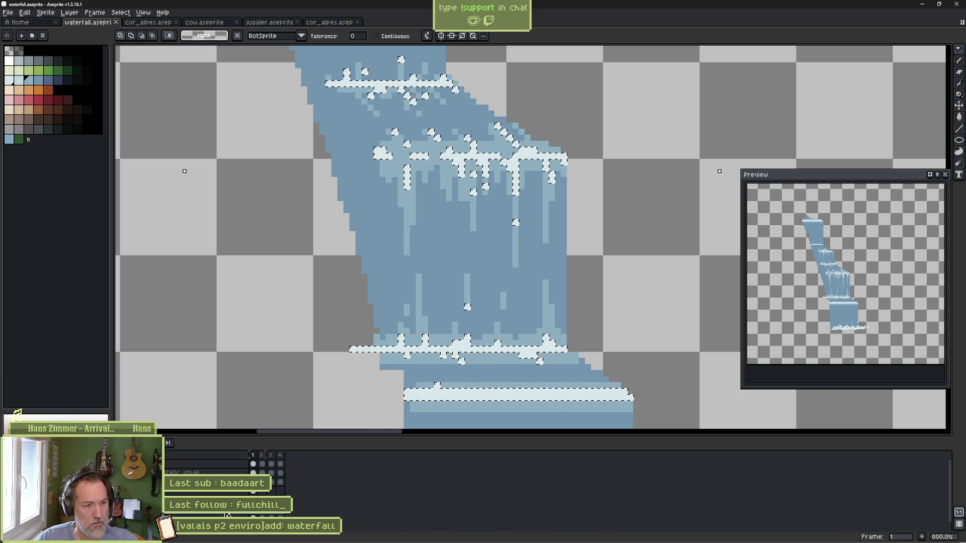
key("ctrl+t")
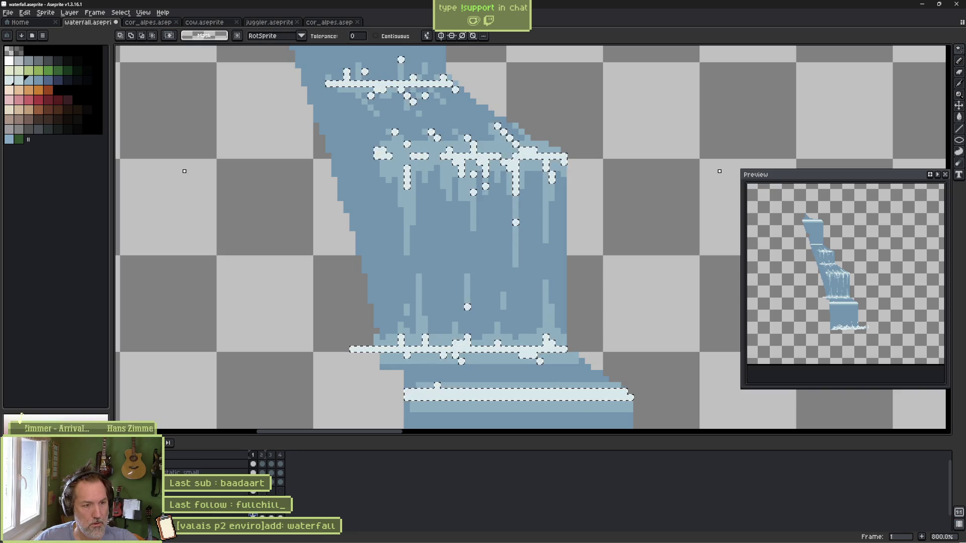
key("Return")
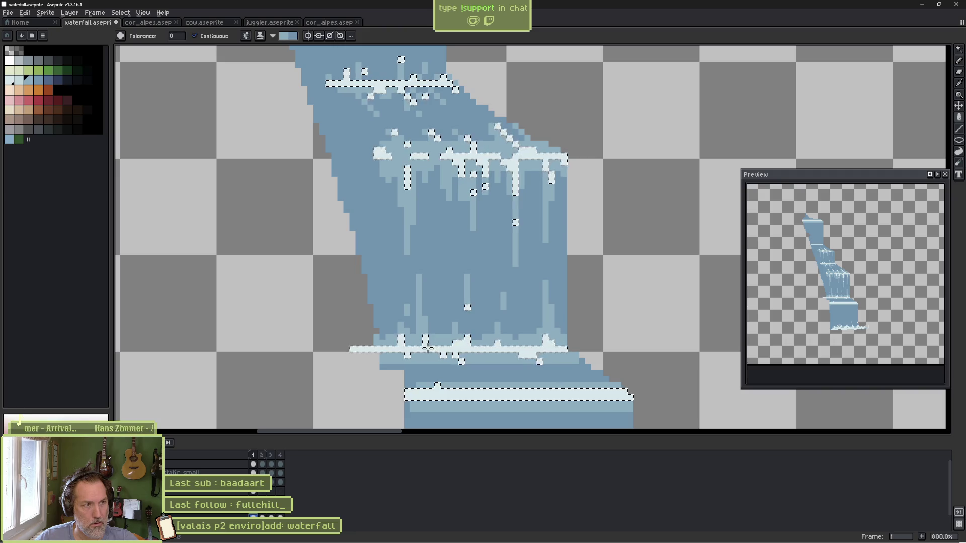
key("i")
key("w")
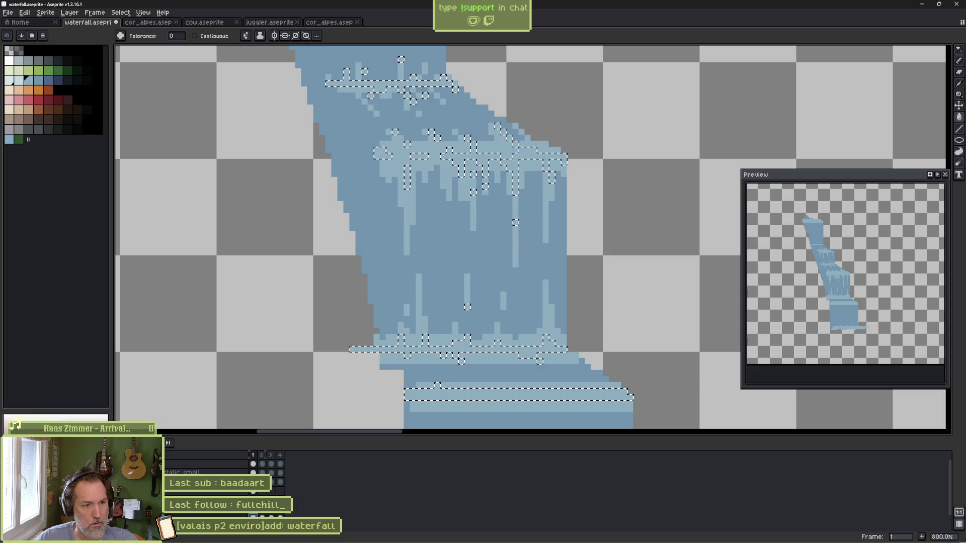
key("v")
key("w")
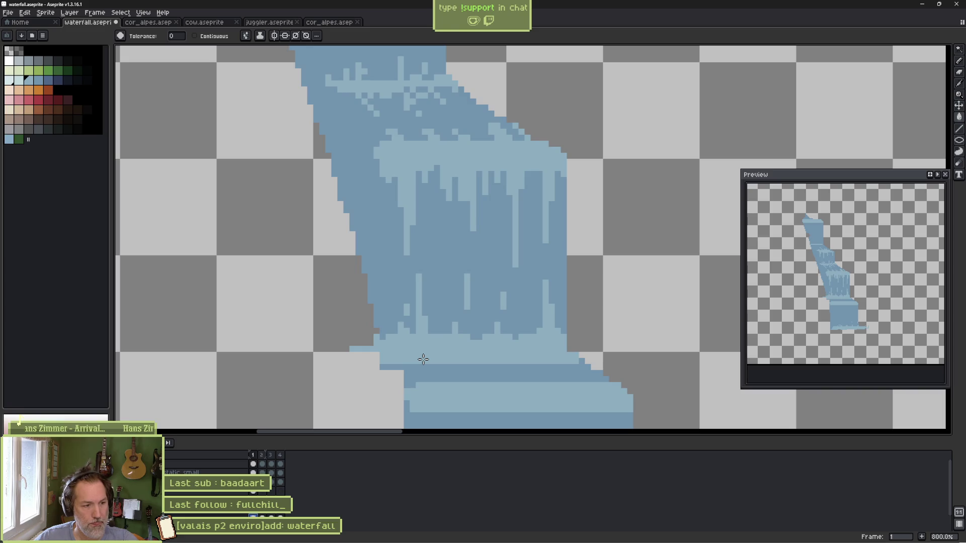
key("Right")
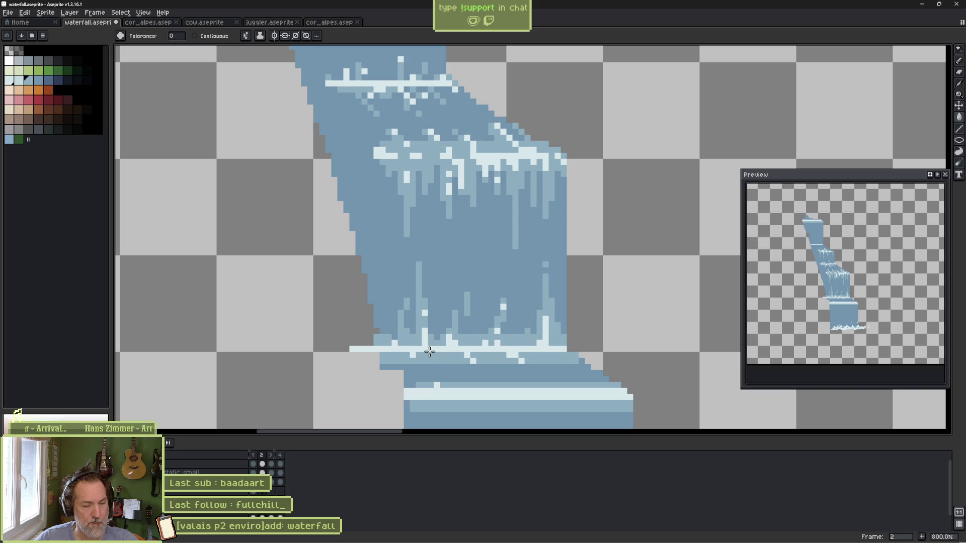
Step: Select frame 2's white highlight pixels and fill them with light blue
left_click(429, 351)
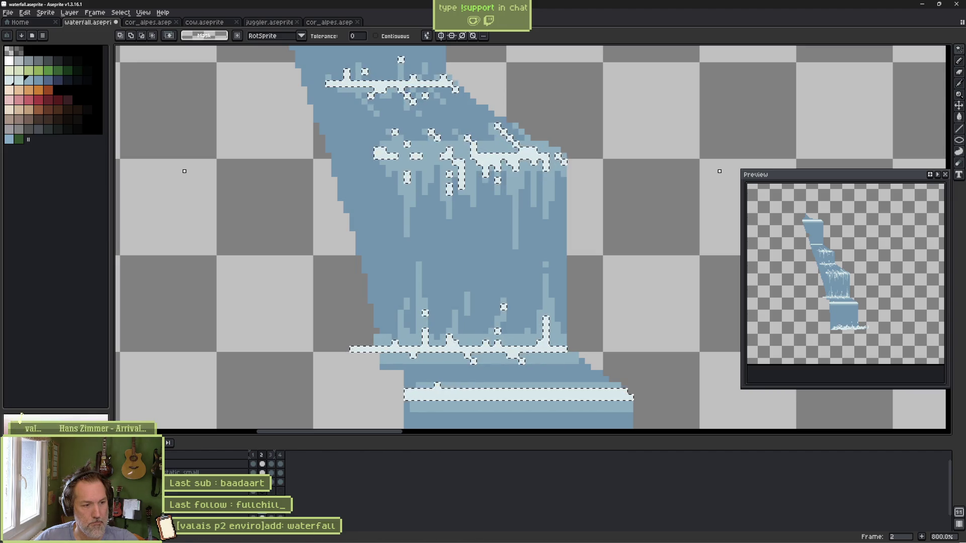
key("Left")
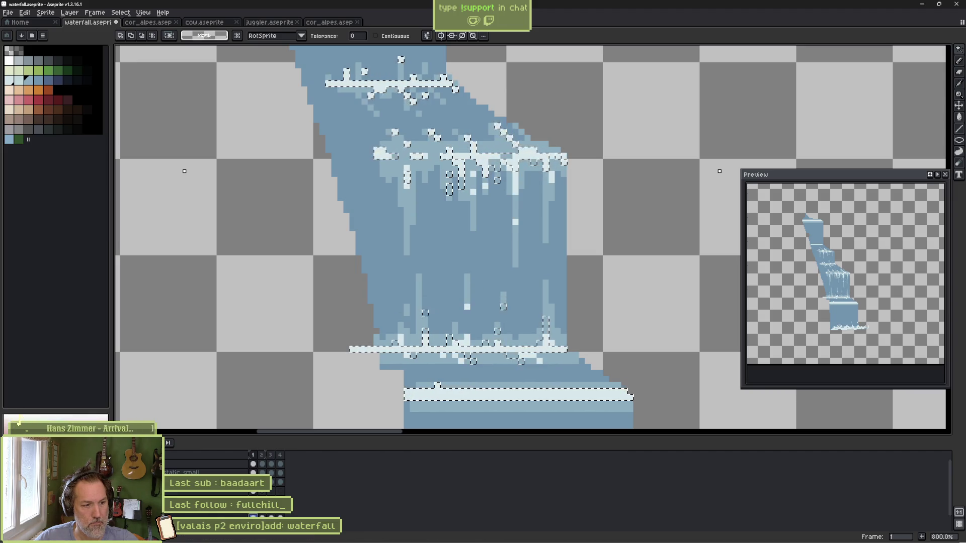
left_click(265, 513)
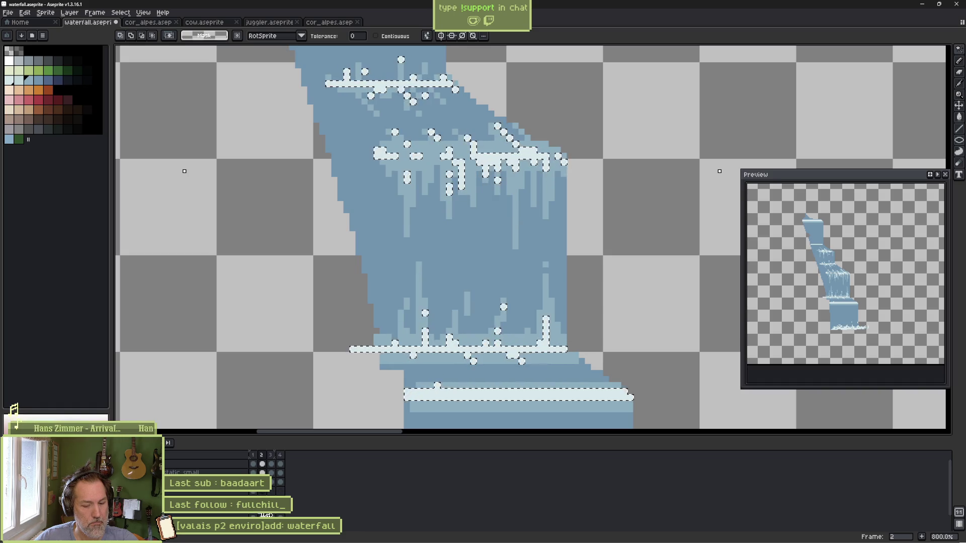
key("ctrl+t")
key("Return")
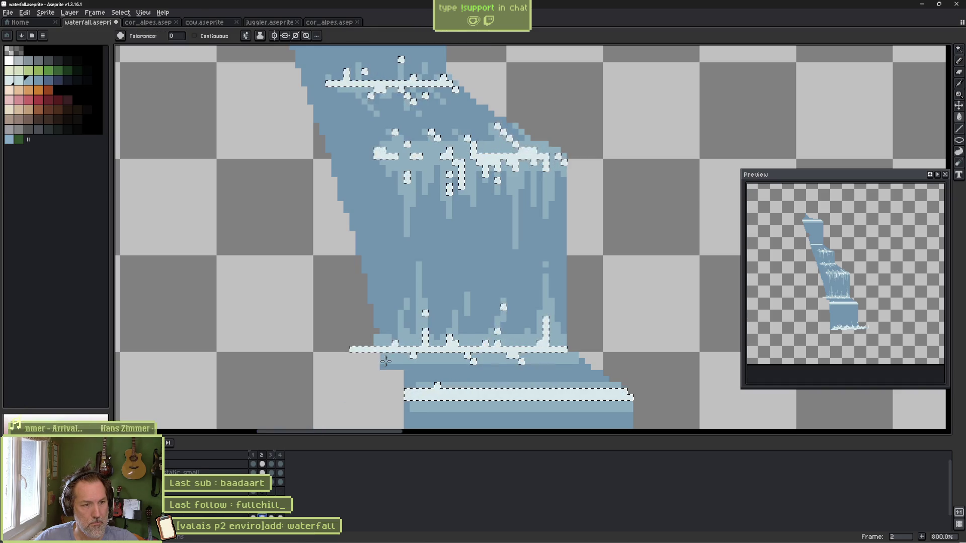
key("f")
key("ctrl+d")
Step: Recolour frame 4's white highlights light blue, then open the layer's properties to rename it
key("period")
key("period")
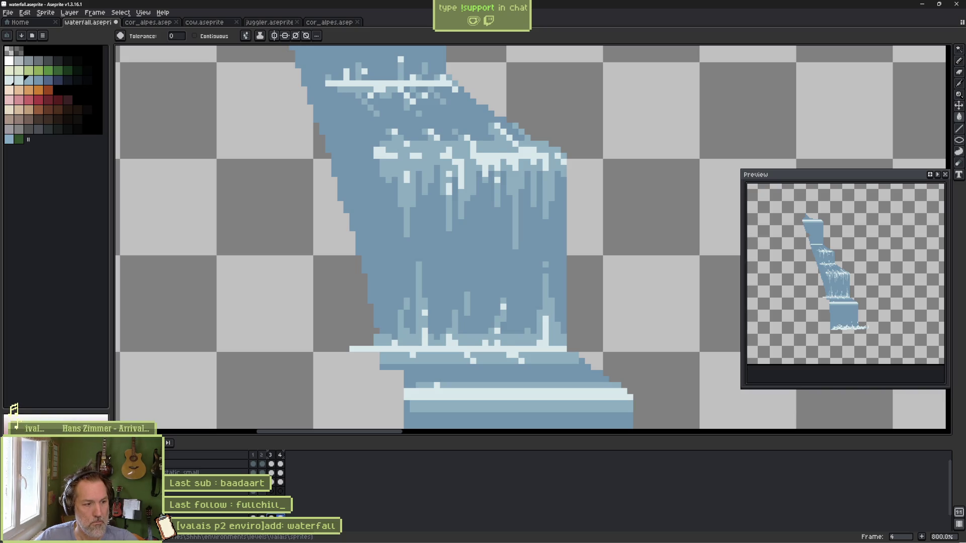
key("m")
left_click(431, 349)
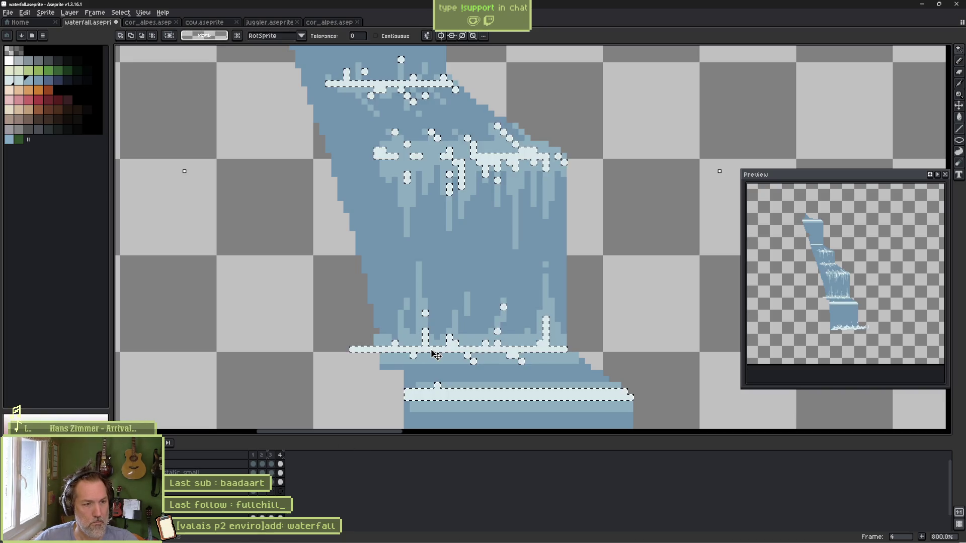
key("g")
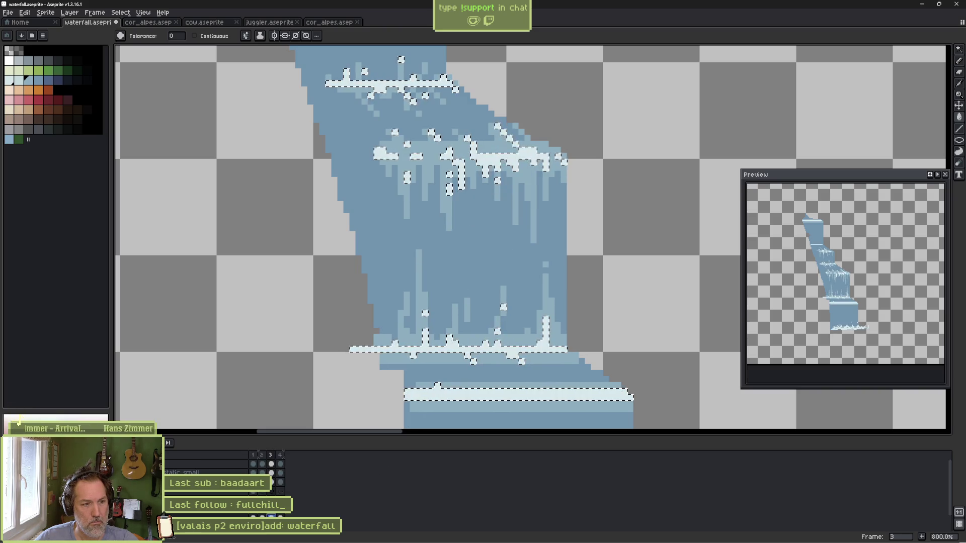
key("ctrl+d")
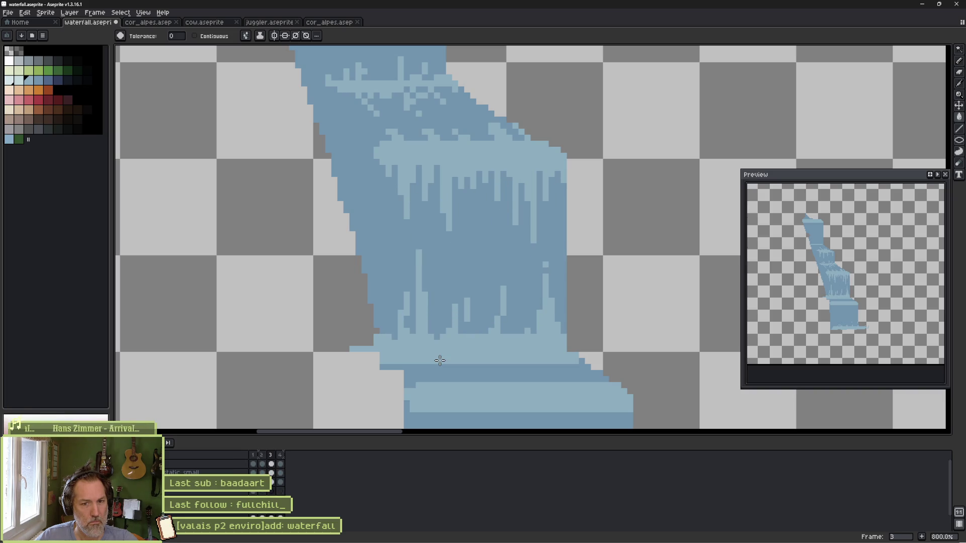
key("shift+p")
type("water big spark")
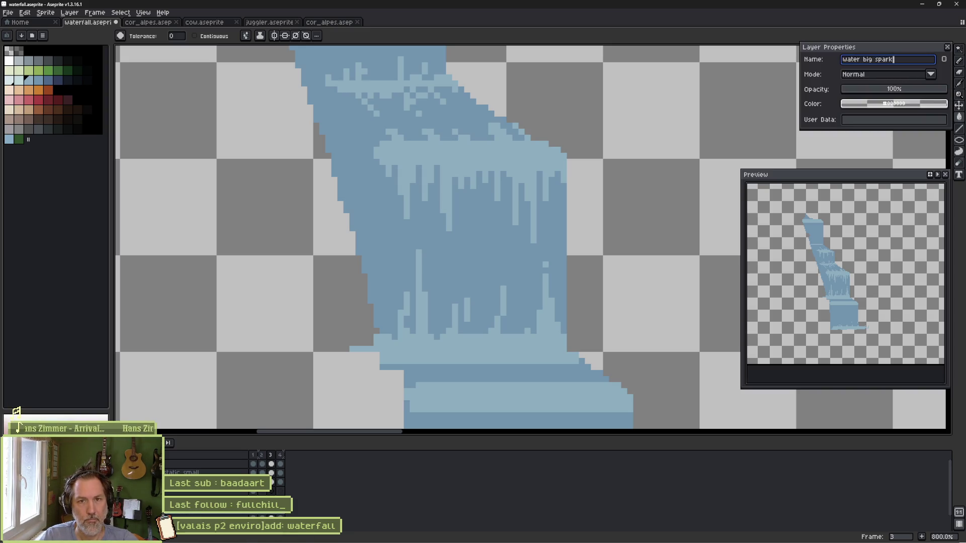
Step: Confirm the new waterfall layer name, save the file, and unhide the hillside and rock layers
key("Return")
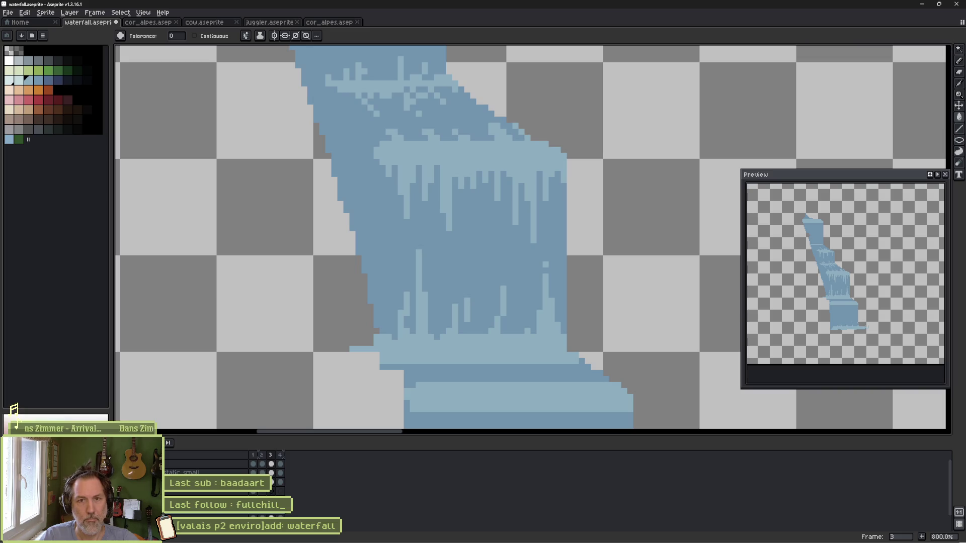
key("ctrl+s")
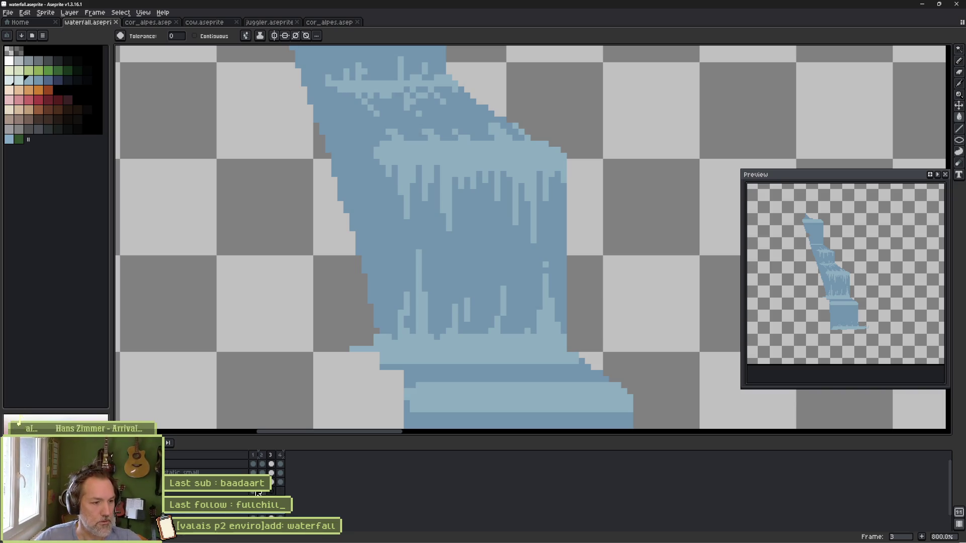
left_click(126, 492, "alt")
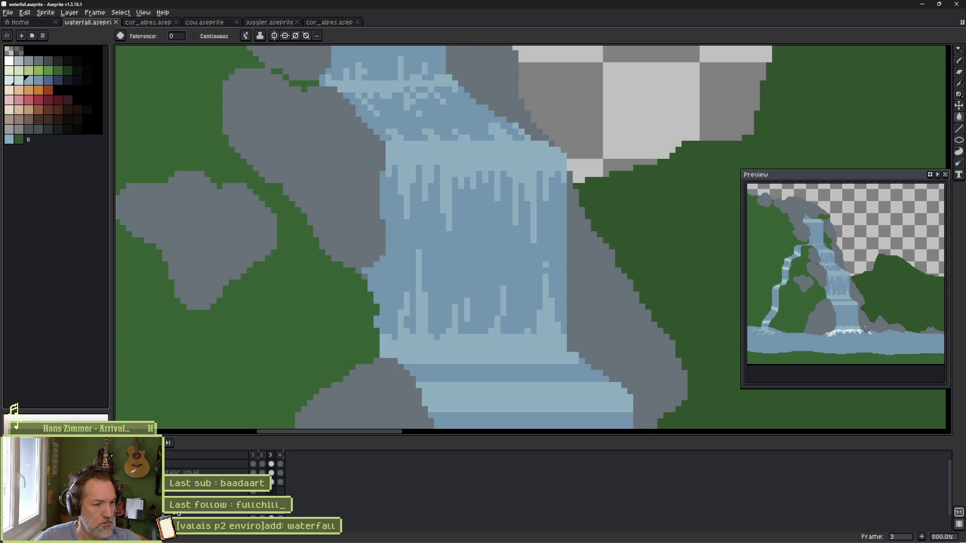
mouse_move(664, 538)
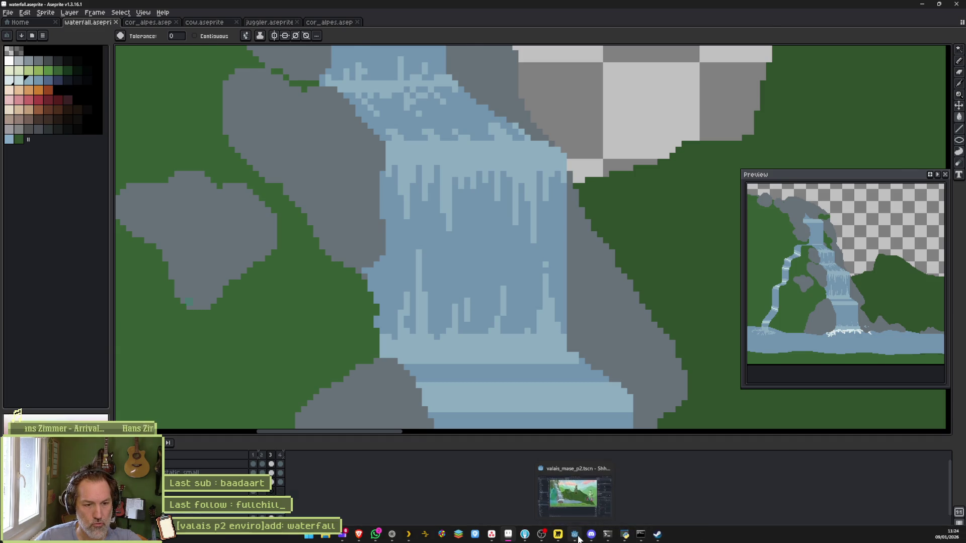
Step: Reimport the waterfall sprite in Godot with Only Visible Layers ticked
left_click(575, 535)
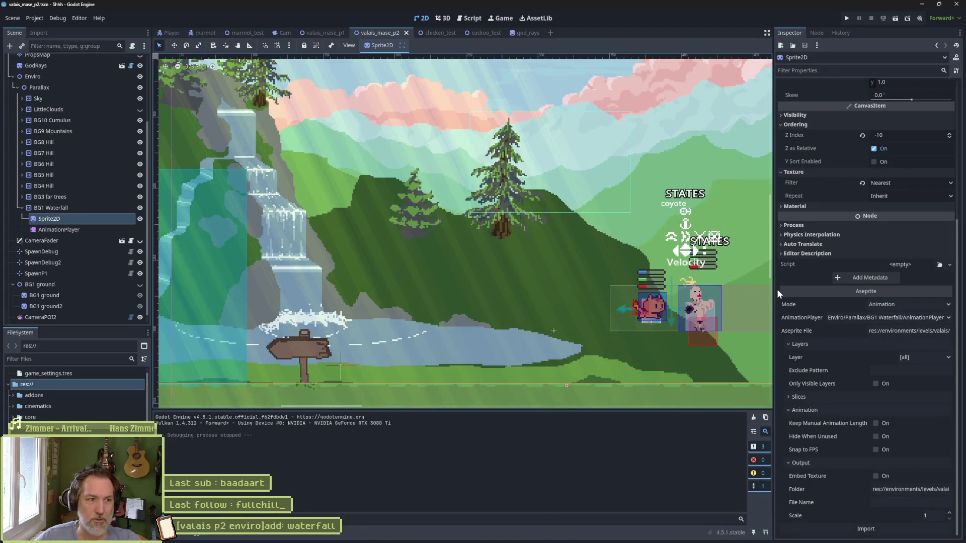
left_click(889, 531)
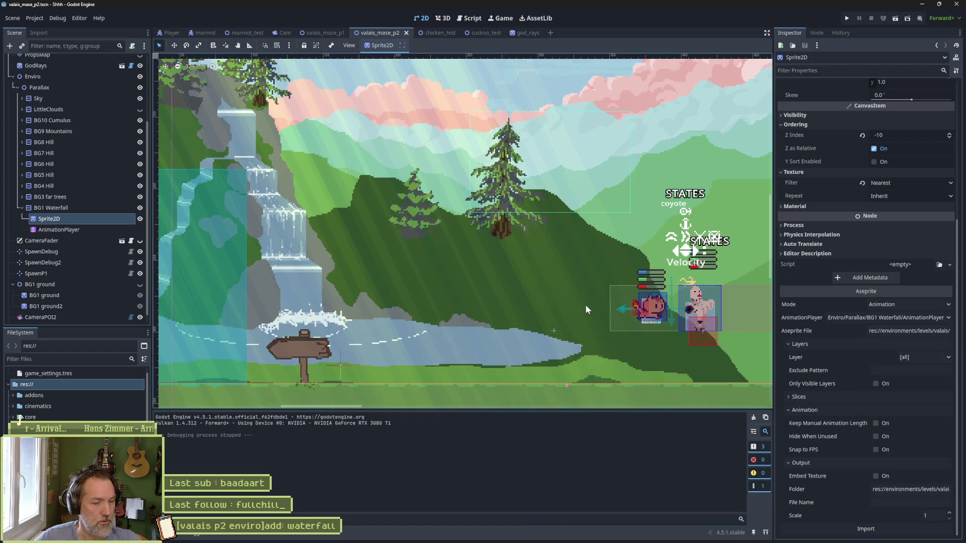
key("alt+Tab")
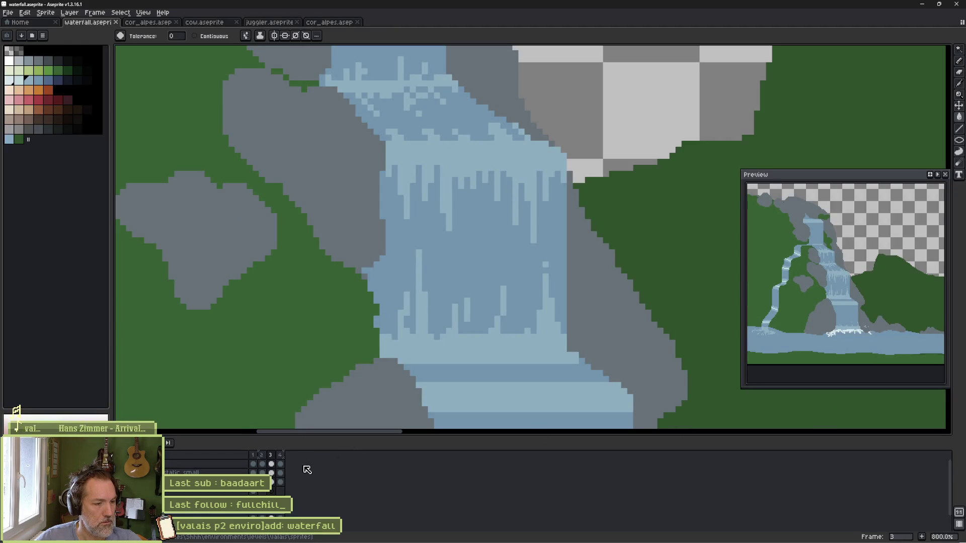
key("alt+Tab")
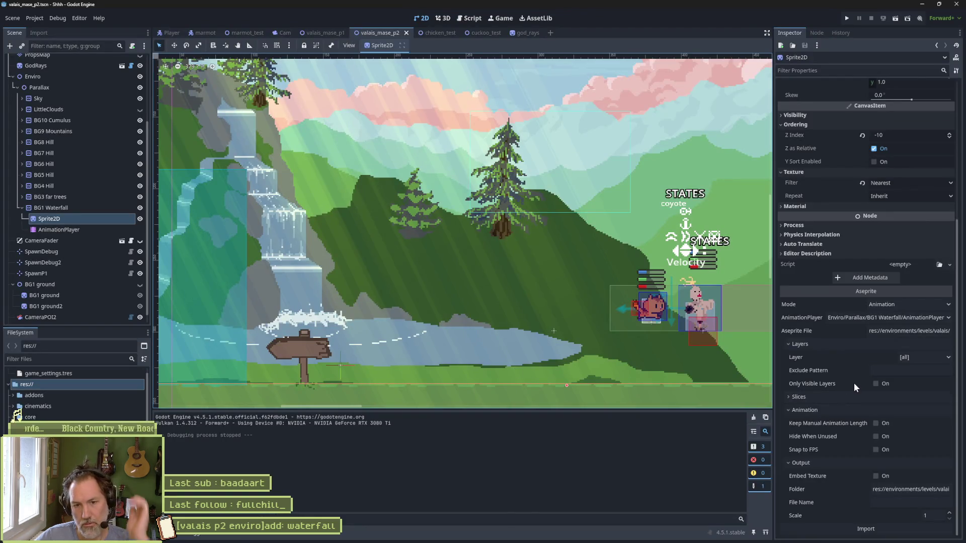
left_click(876, 384)
scroll(868, 478, "down", 1)
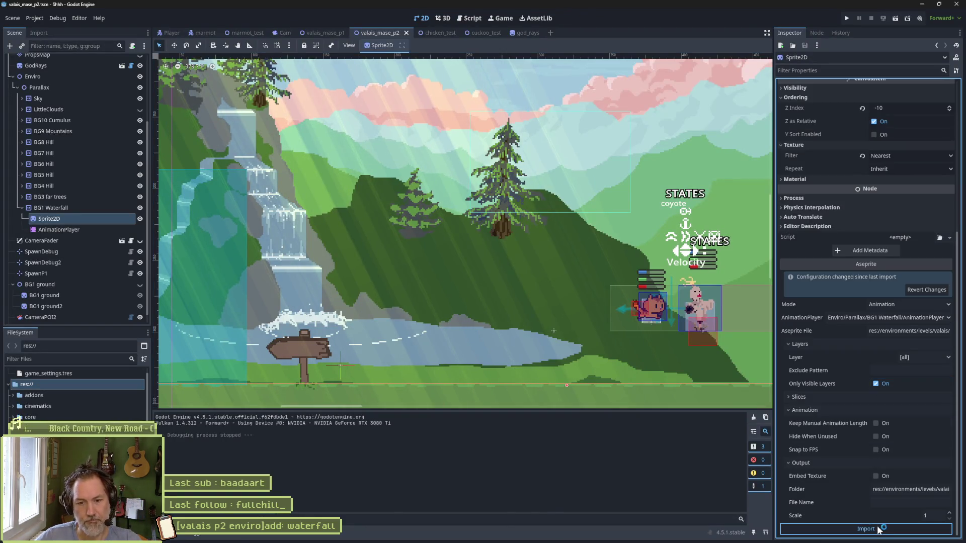
left_click(878, 530)
Step: Run the game to test the waterfall, stop it, and return to Aseprite
key("F5")
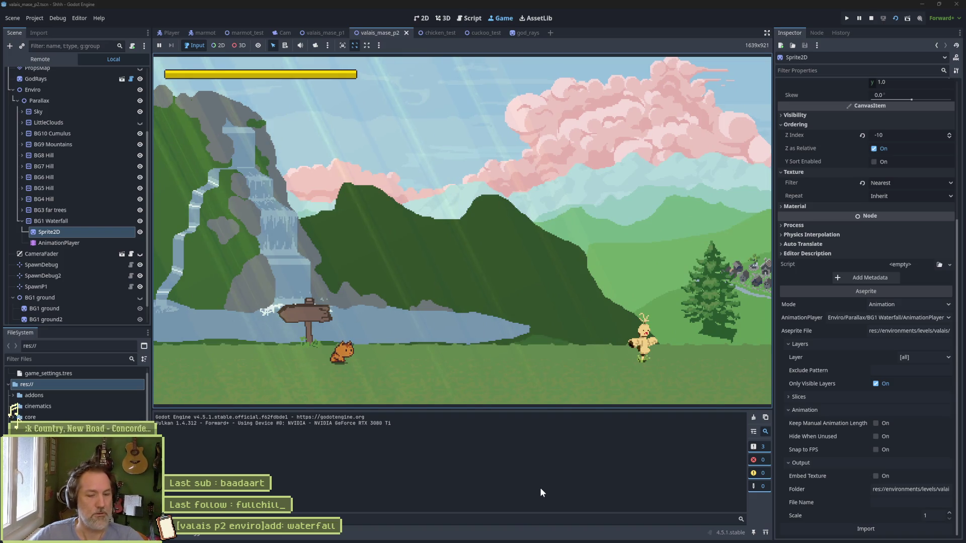
key("F8")
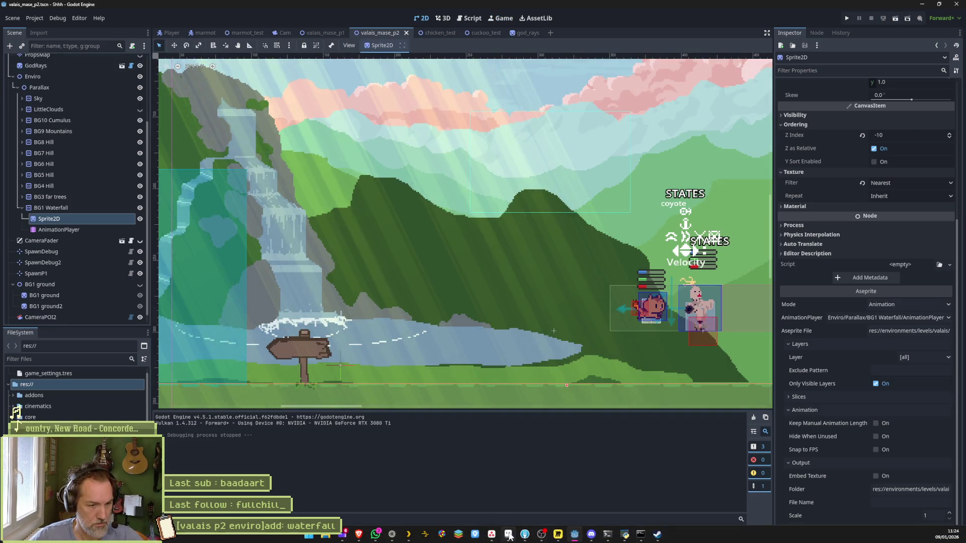
left_click(510, 536)
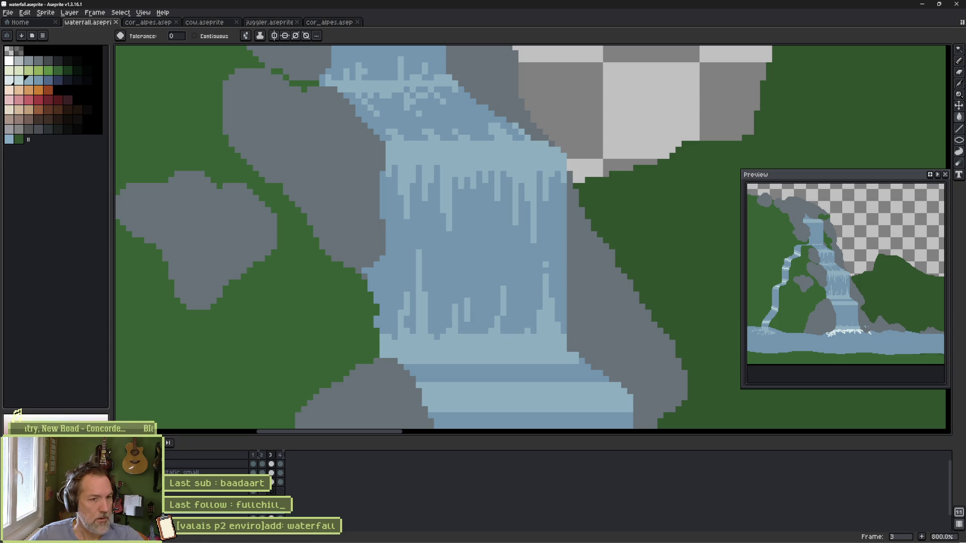
Step: Compare frames 1 and 2 and zoom in on the foam at the waterfall base, pencil ready
left_click(261, 515)
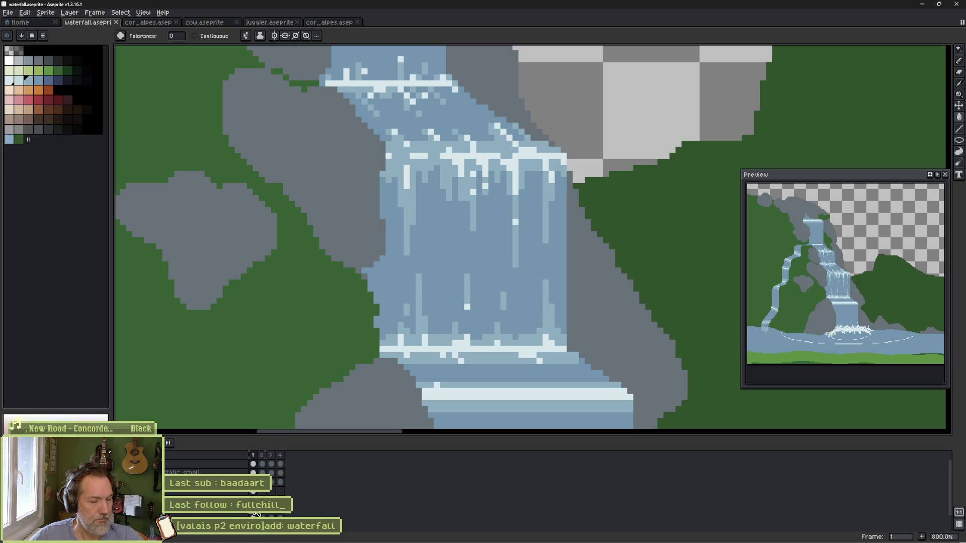
left_click(258, 514)
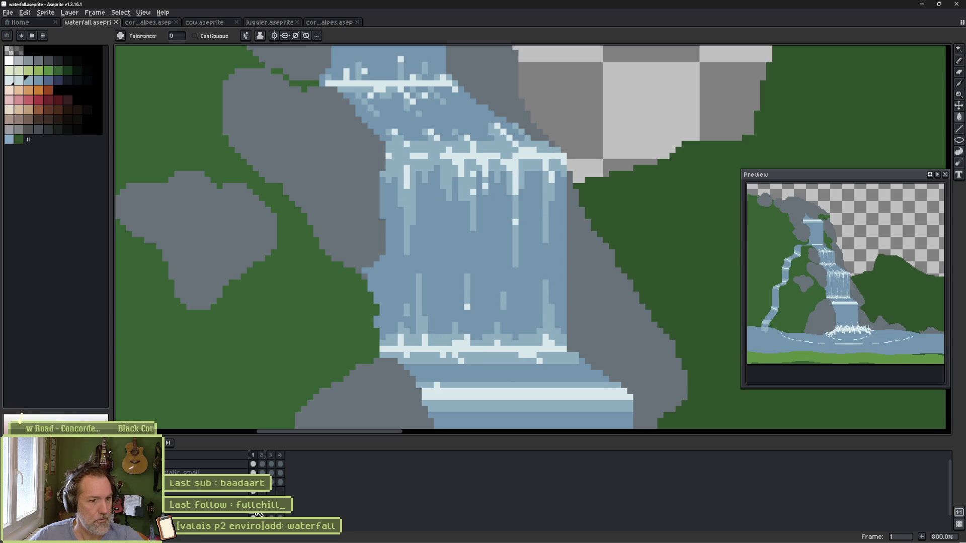
left_click(262, 514)
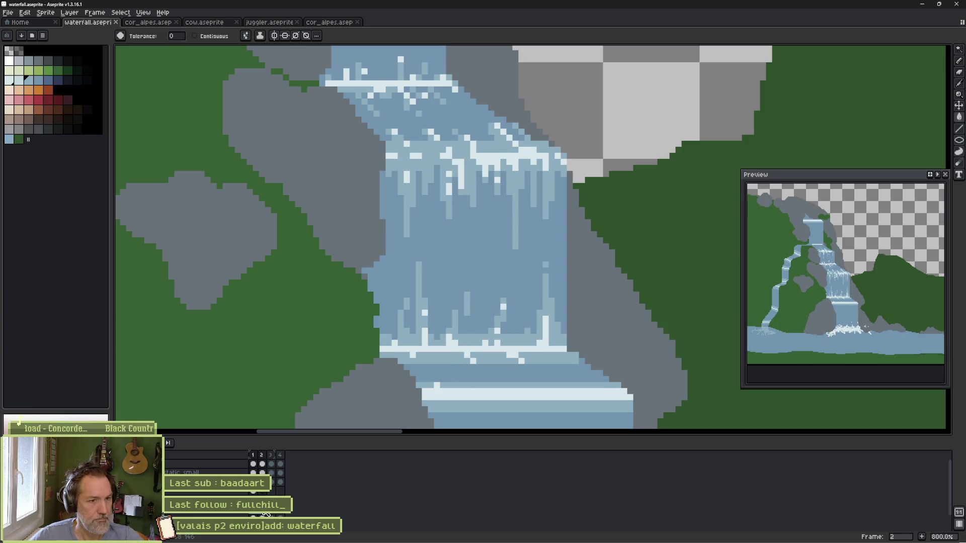
left_click(259, 514)
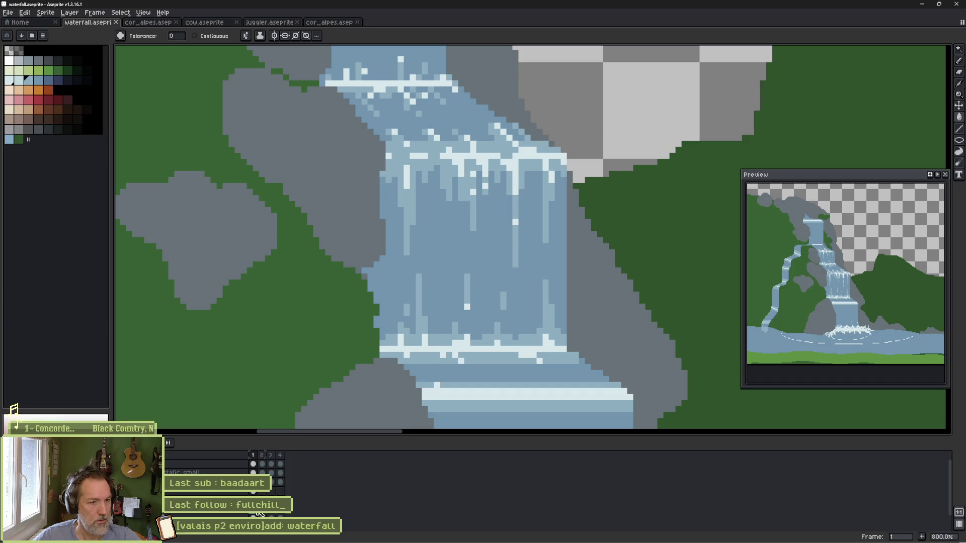
key("i")
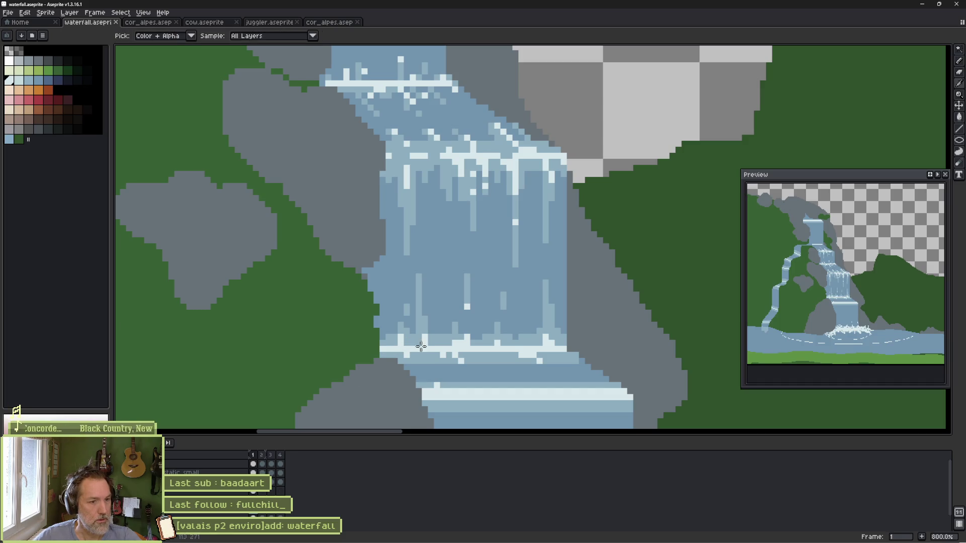
key("b")
left_click_drag(443, 341, 418, 306)
key("period")
scroll(418, 306, "up", 3)
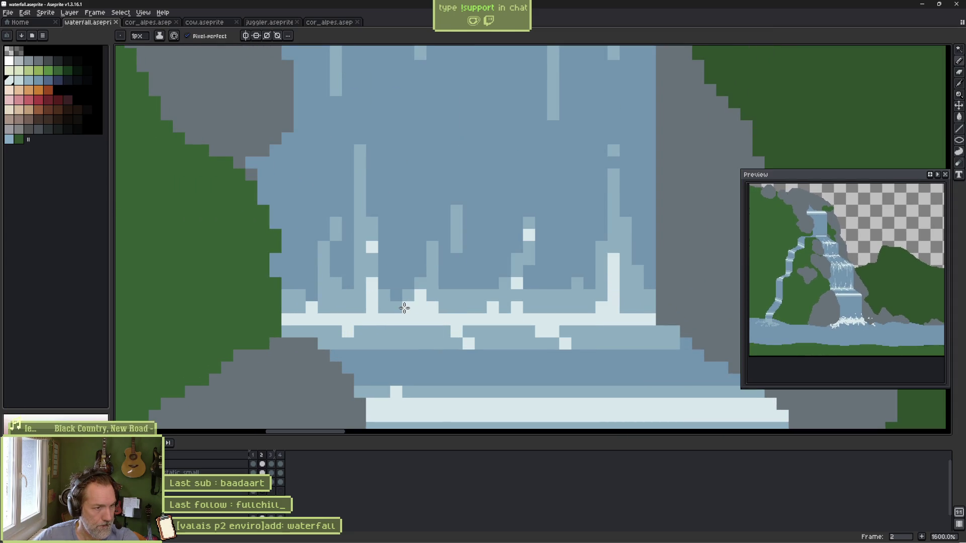
key("comma")
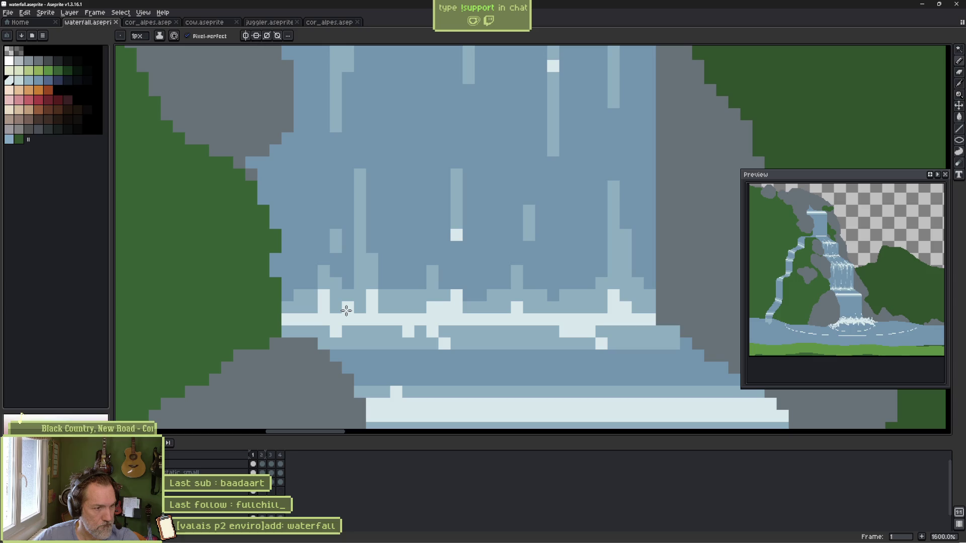
key("period")
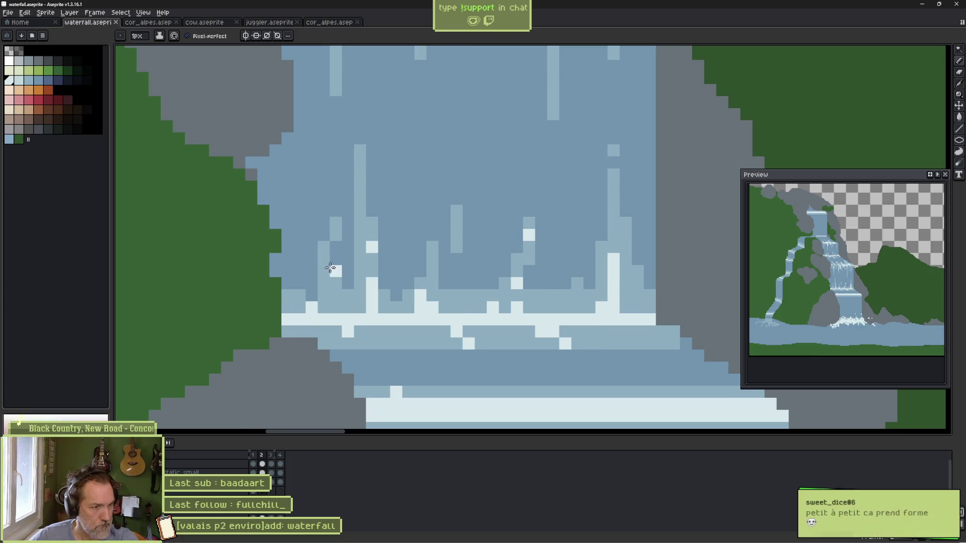
Step: Add a white foam pixel in frame 2, flipping against frame 1 to compare
left_click(392, 228)
key("comma")
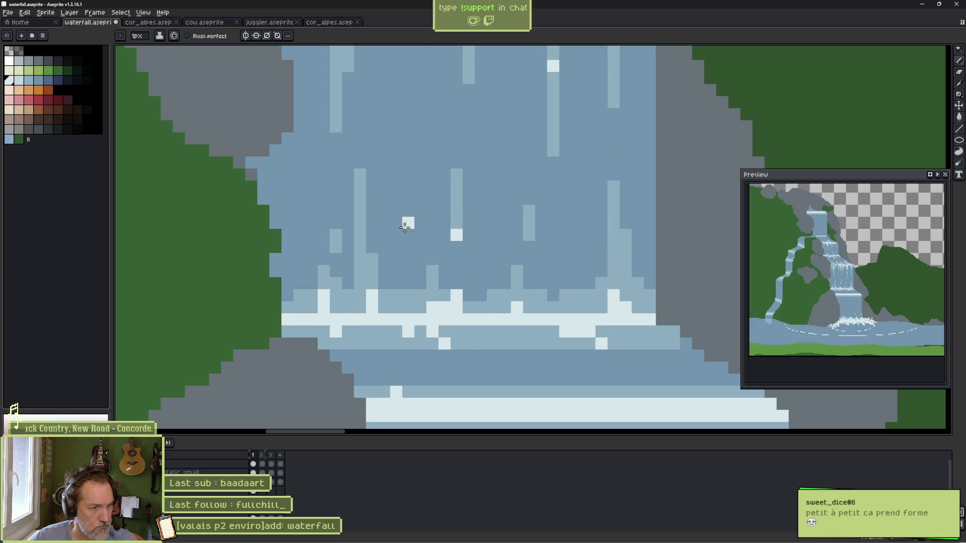
key("period")
key("comma")
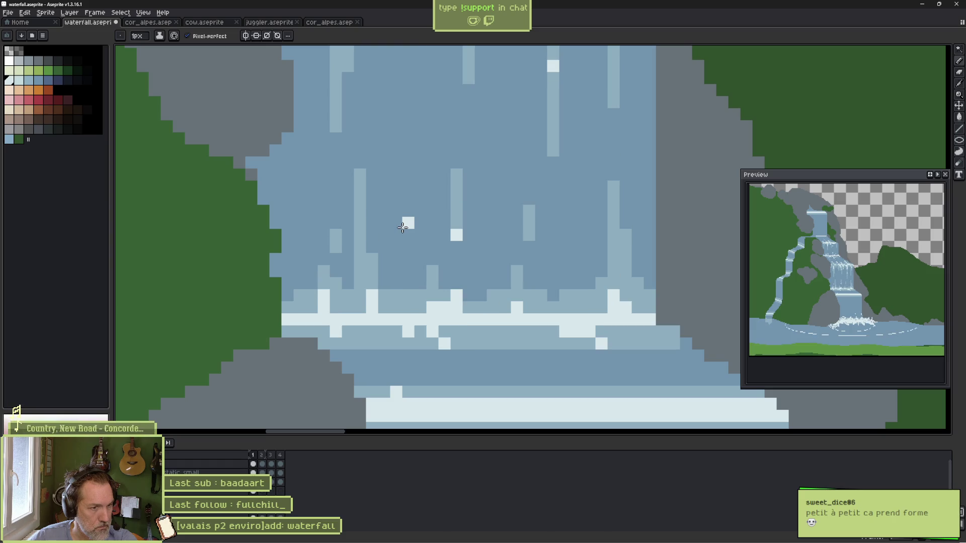
key("period")
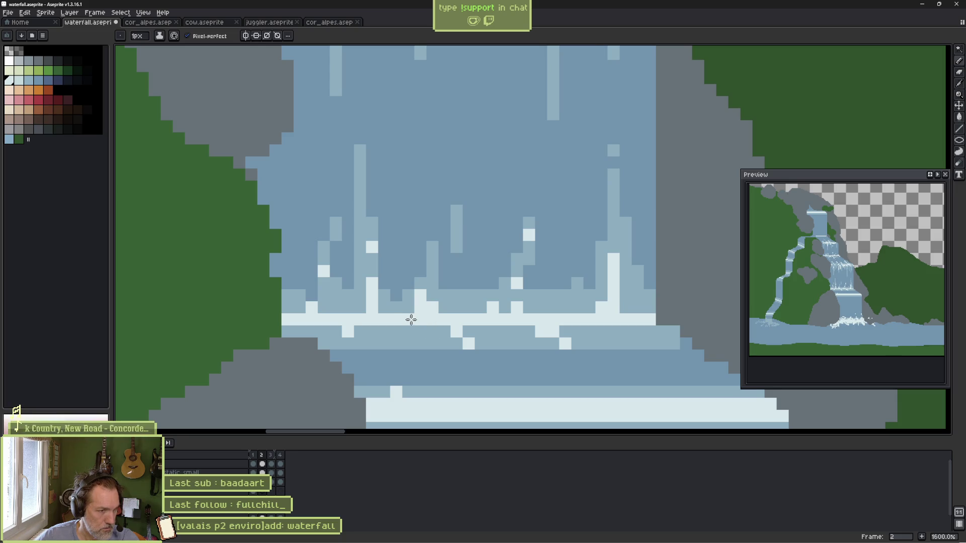
key("Right")
key("Right")
key("Right")
key("Right")
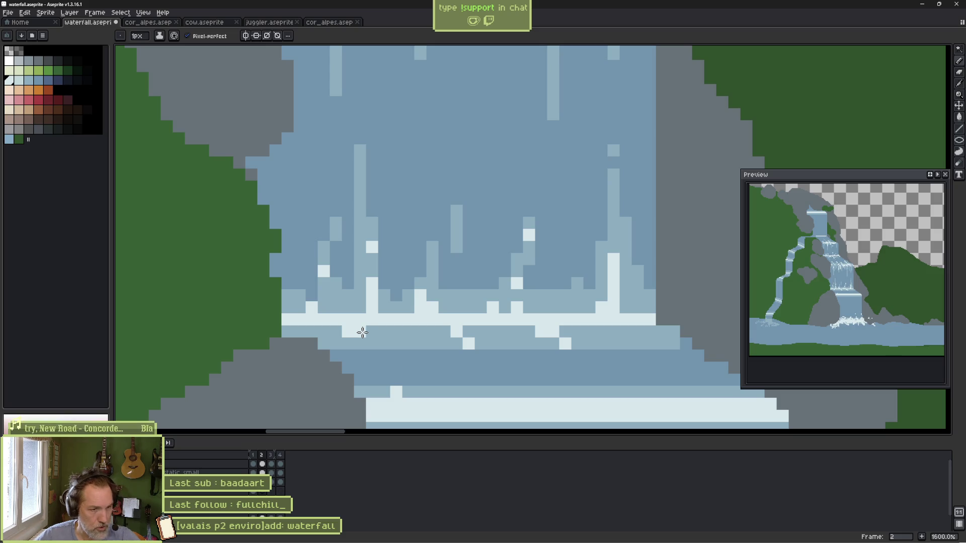
key("e")
key("b")
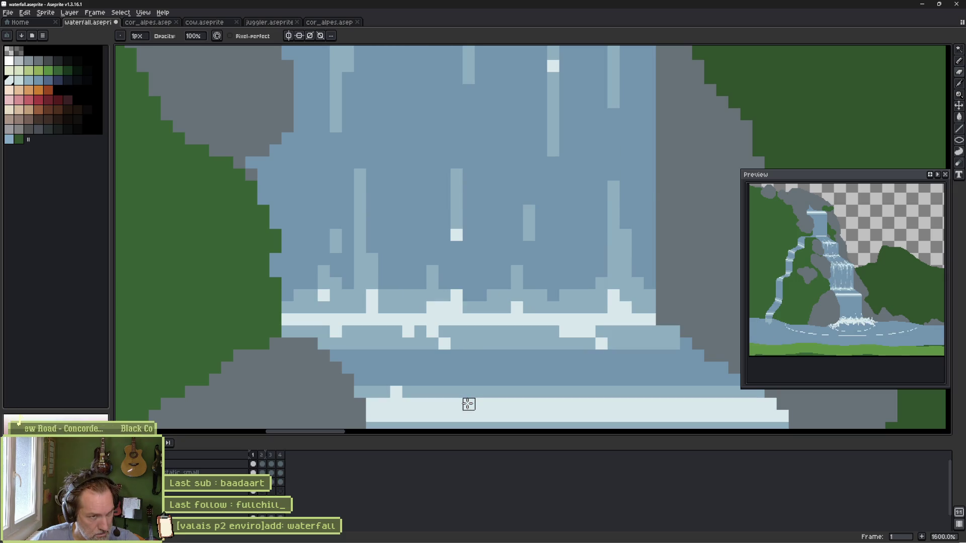
Step: In frame 2, shift a light foam pixel one cell left and add a near-white sparkle to the water
key("Return")
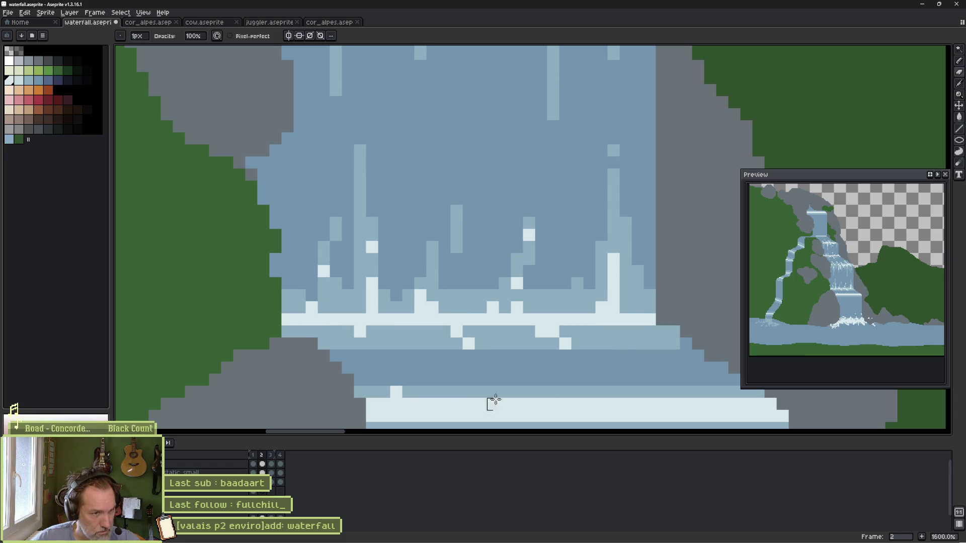
right_click(464, 267)
left_click(458, 272)
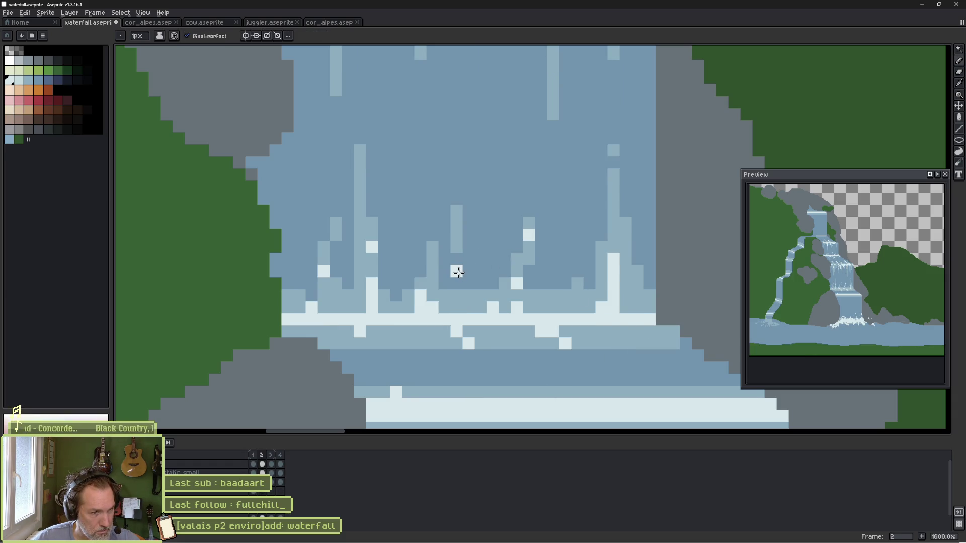
key("Return")
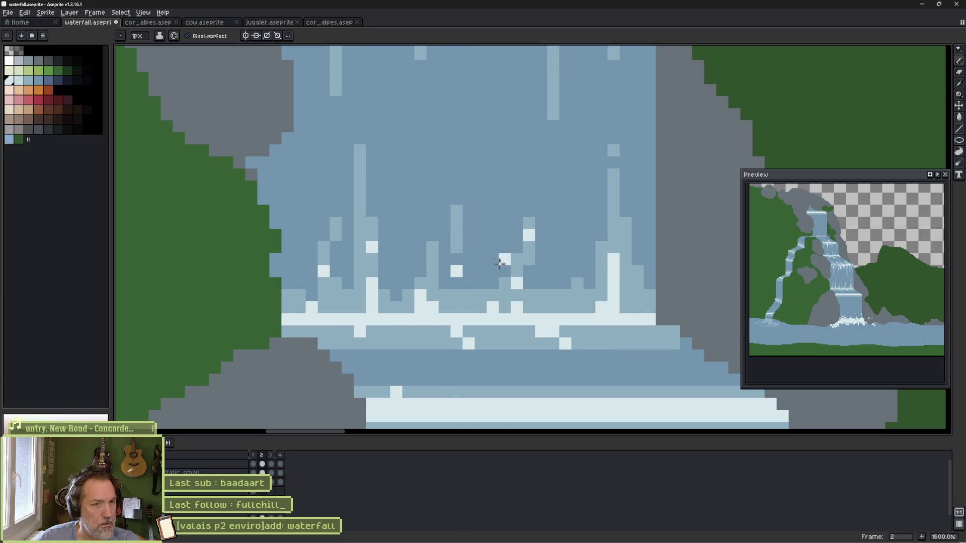
left_click(553, 103)
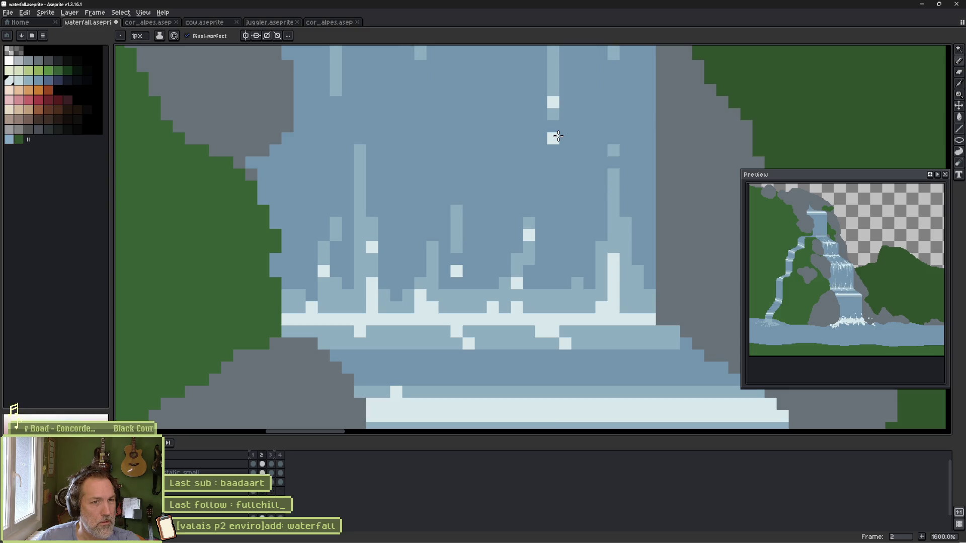
scroll(574, 131, "down", 1)
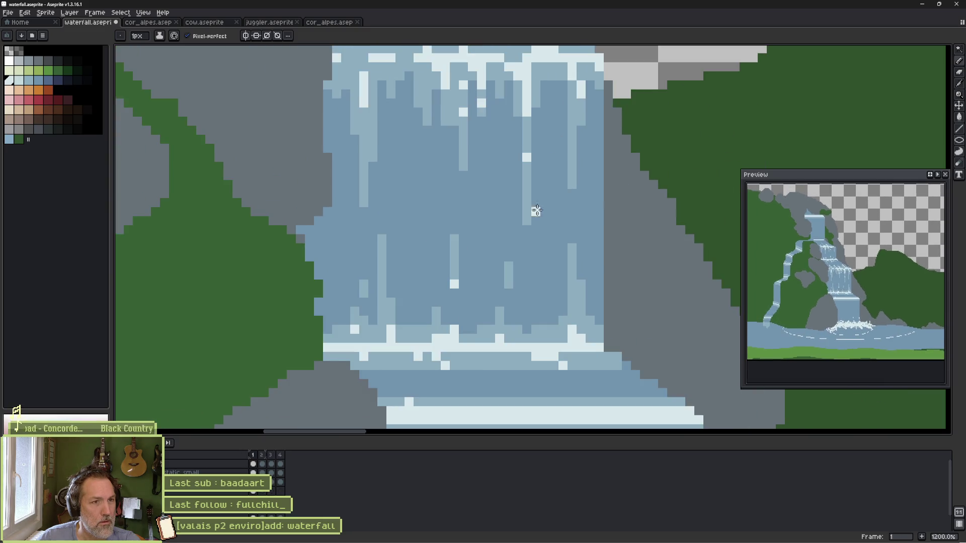
Step: Compare the foam in frames 1 and 2, then move on to frame 3
scroll(533, 210, "up", 1)
scroll(533, 210, "right", 1)
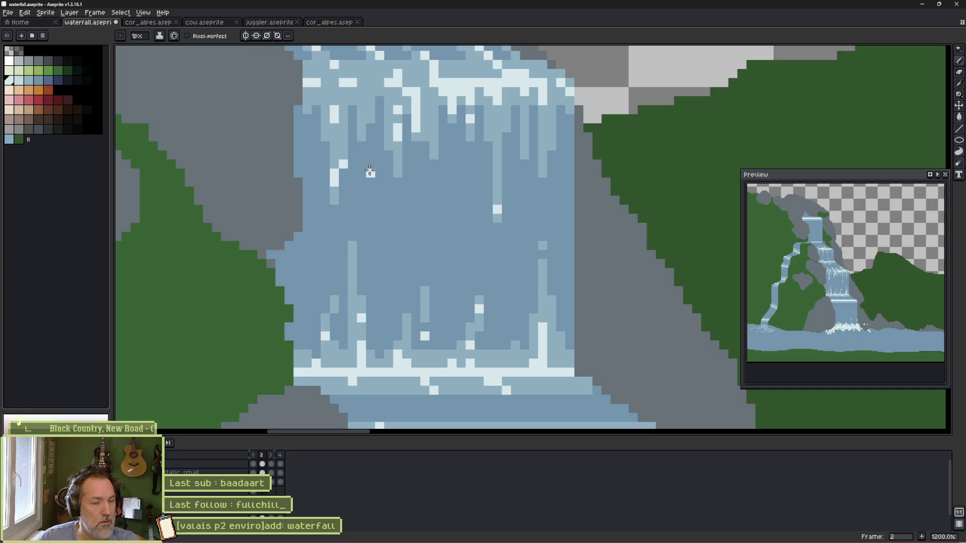
key("w")
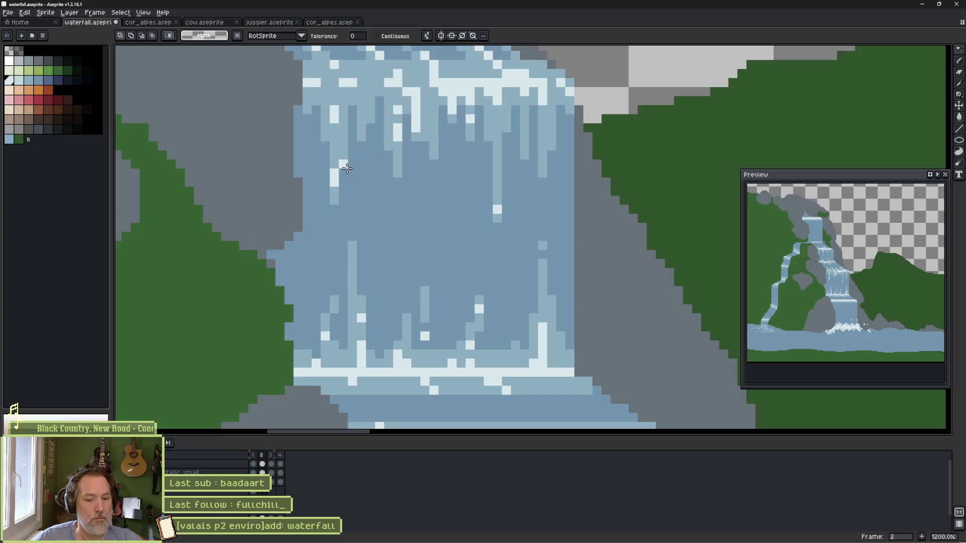
key("b")
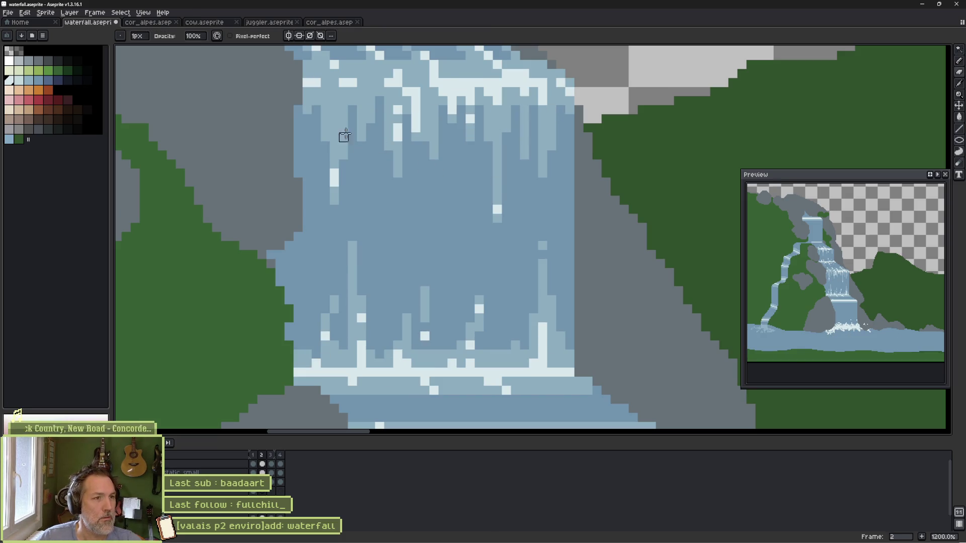
key("e")
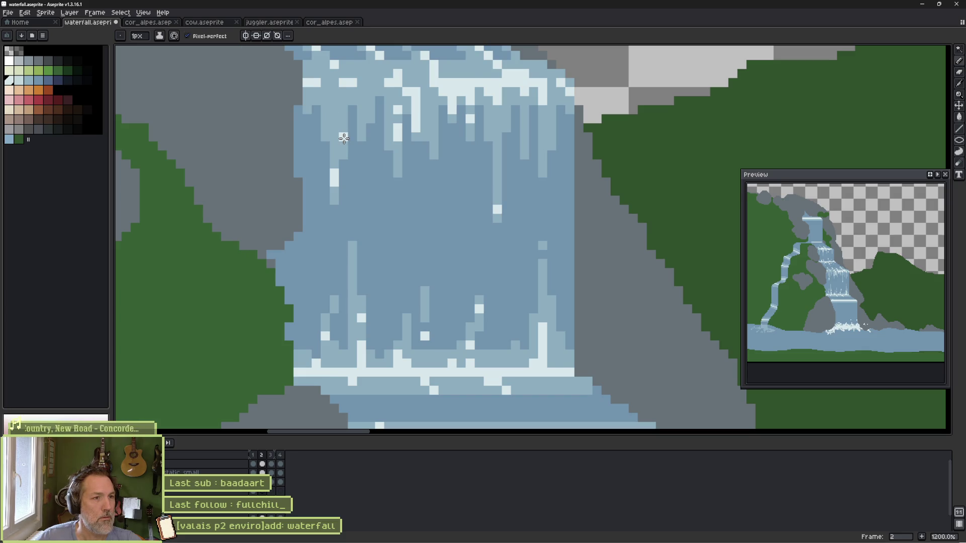
key("Left")
key("Right")
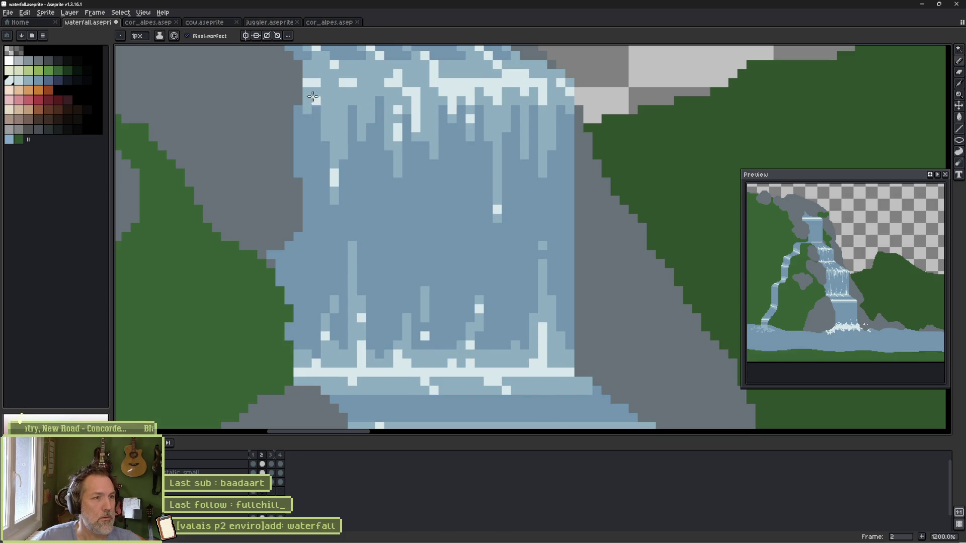
key("Left")
key("Right")
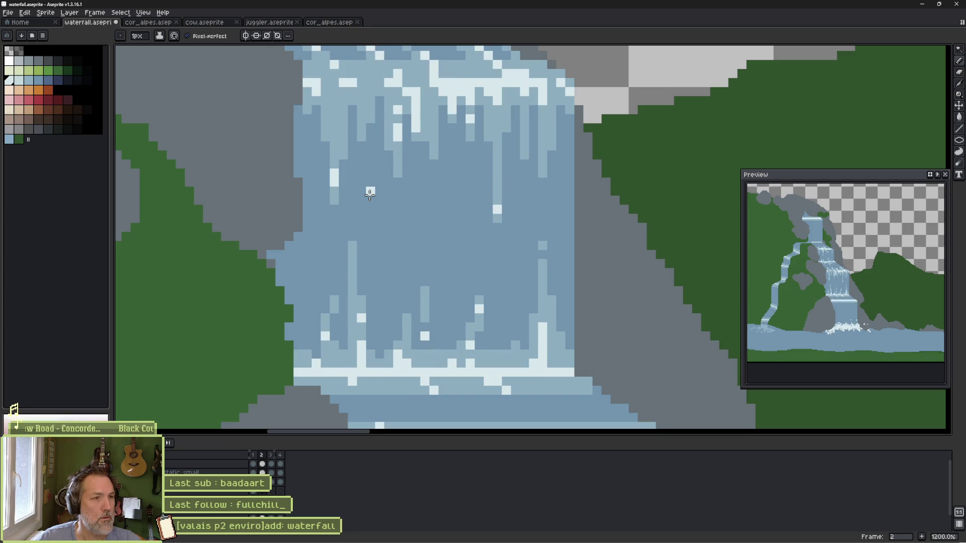
key("Right")
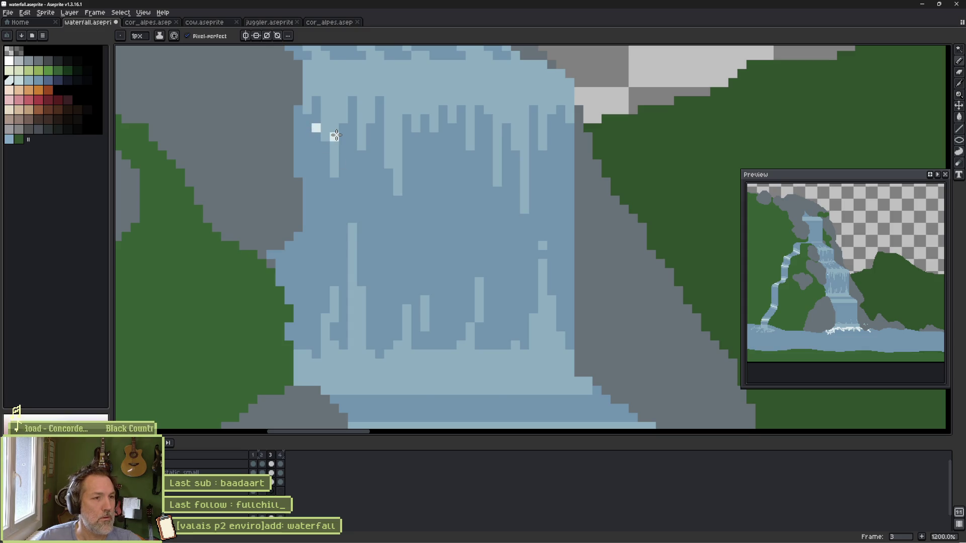
key("Left")
key("Right")
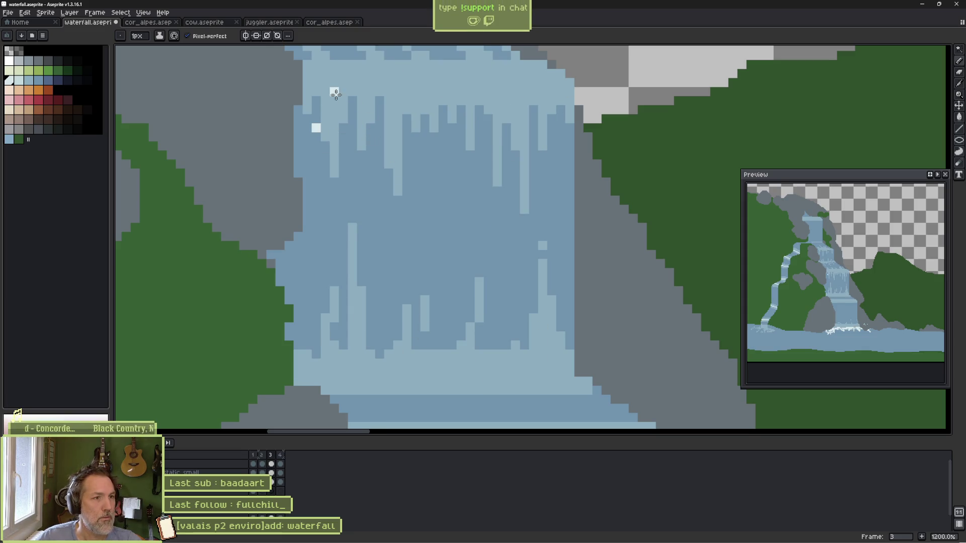
Step: Draw a pale line across the top of the falling water in frame 3 and preview the animation
left_click_drag(314, 85, 574, 83)
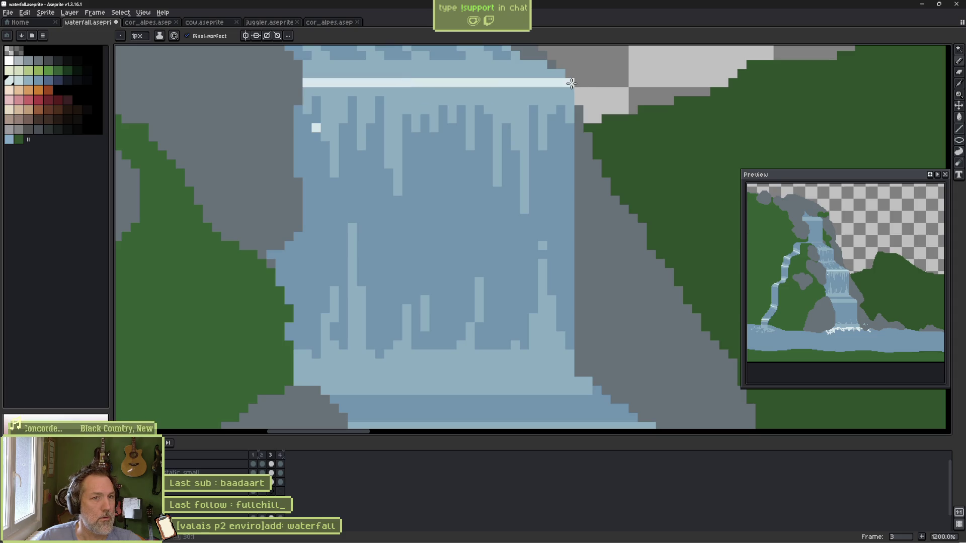
key("Left")
key("Right")
key("Left")
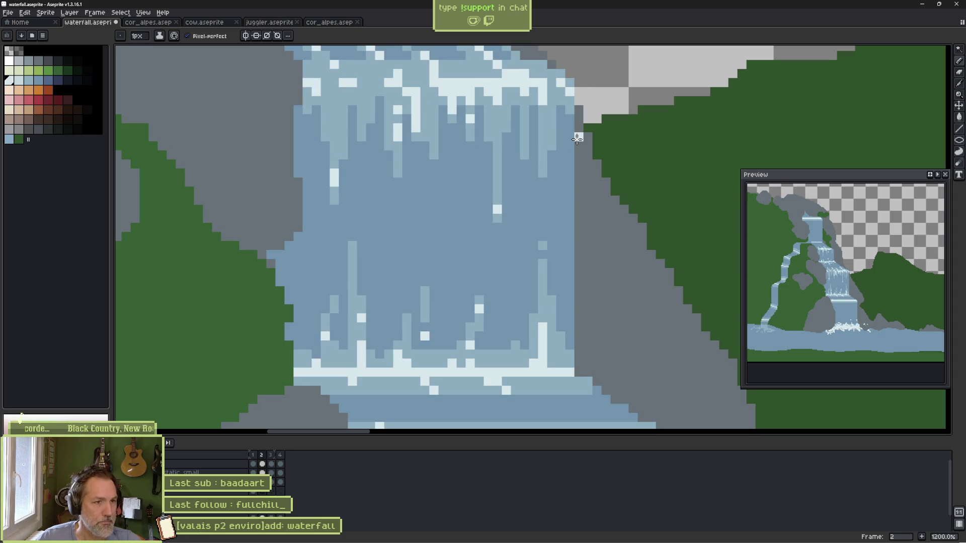
key("Return")
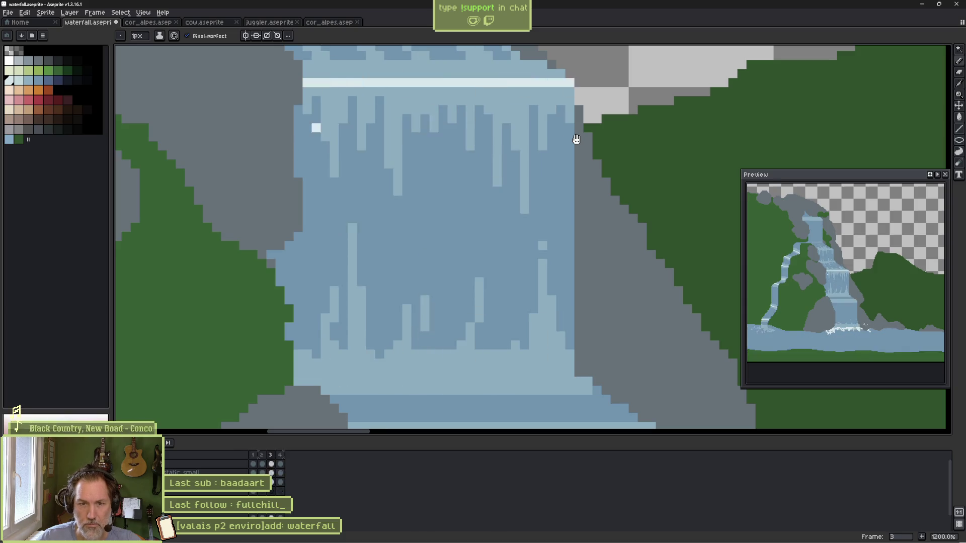
scroll(875, 260, "up", 2)
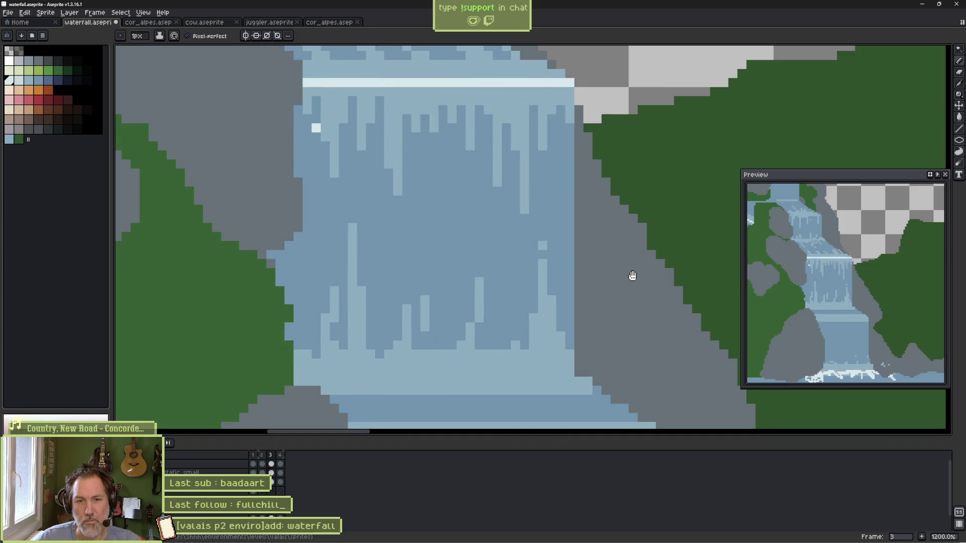
key("Return")
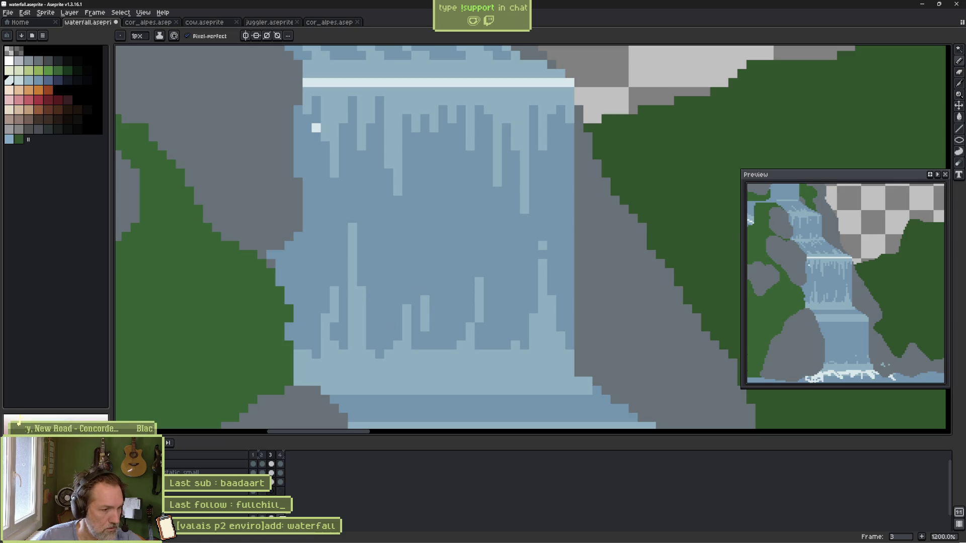
left_click(262, 513)
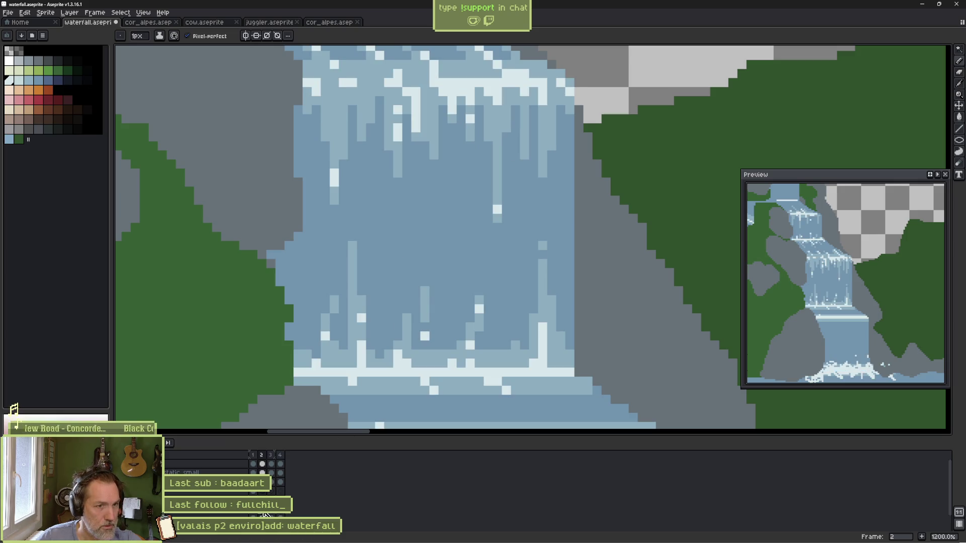
left_click(271, 515)
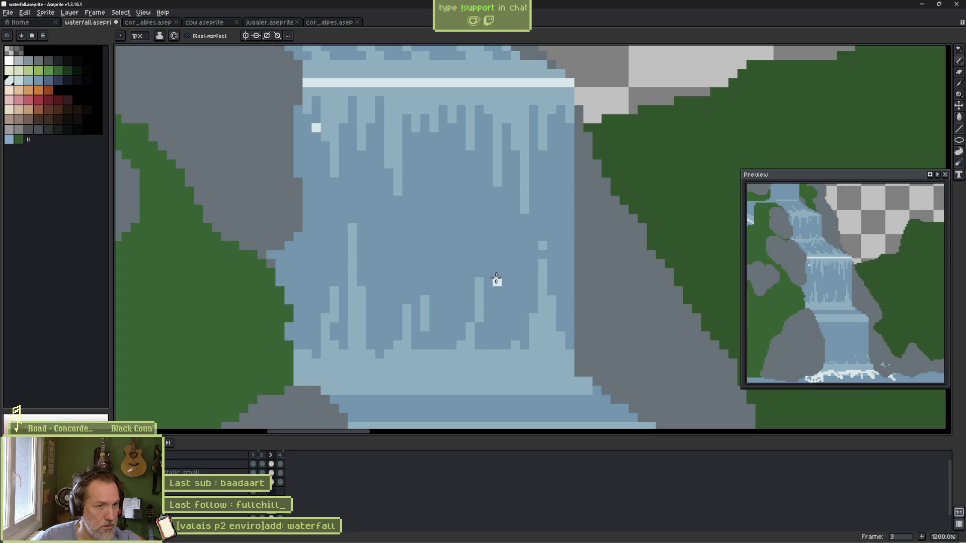
key("Return")
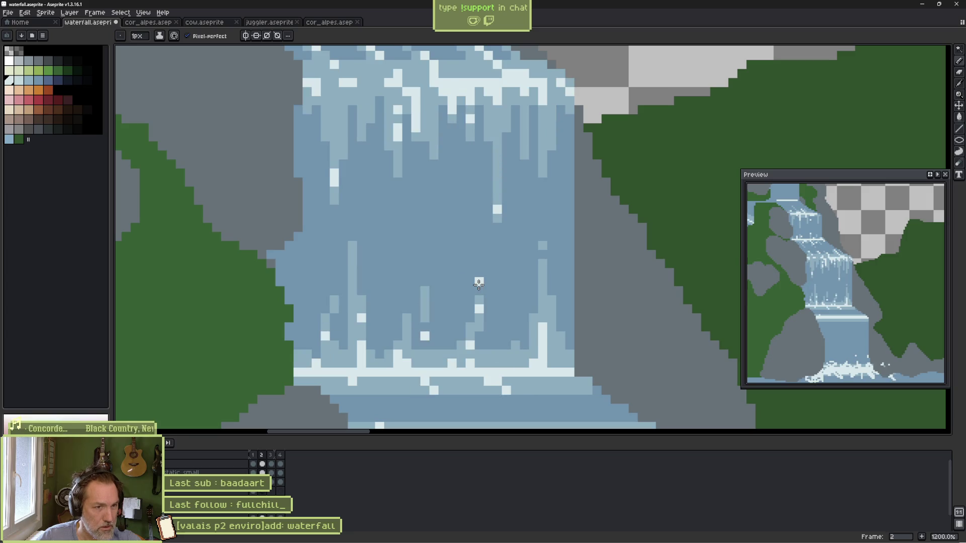
Step: Add a light sparkle pixel in frame 3 and erase the stray pixel beneath it
left_click(498, 253)
key("e")
left_click(498, 272)
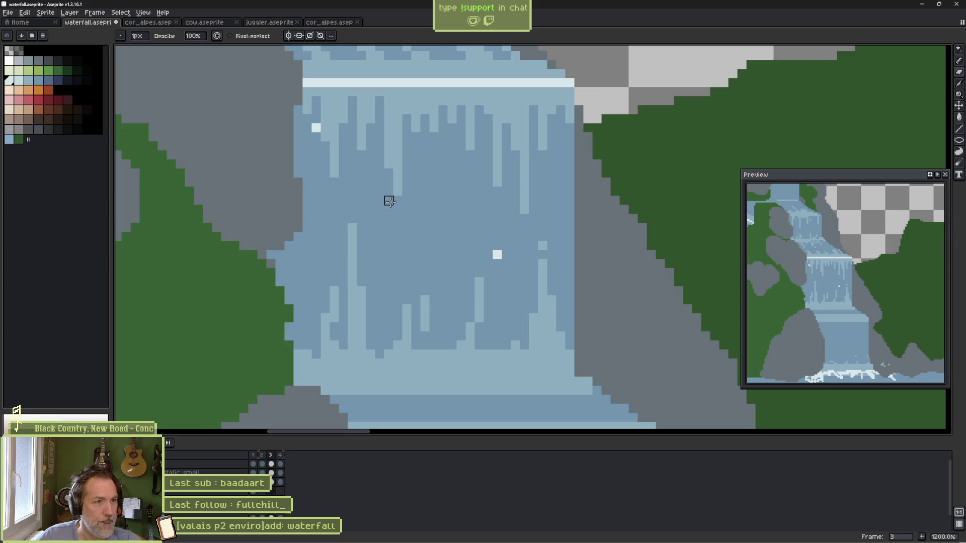
key("e")
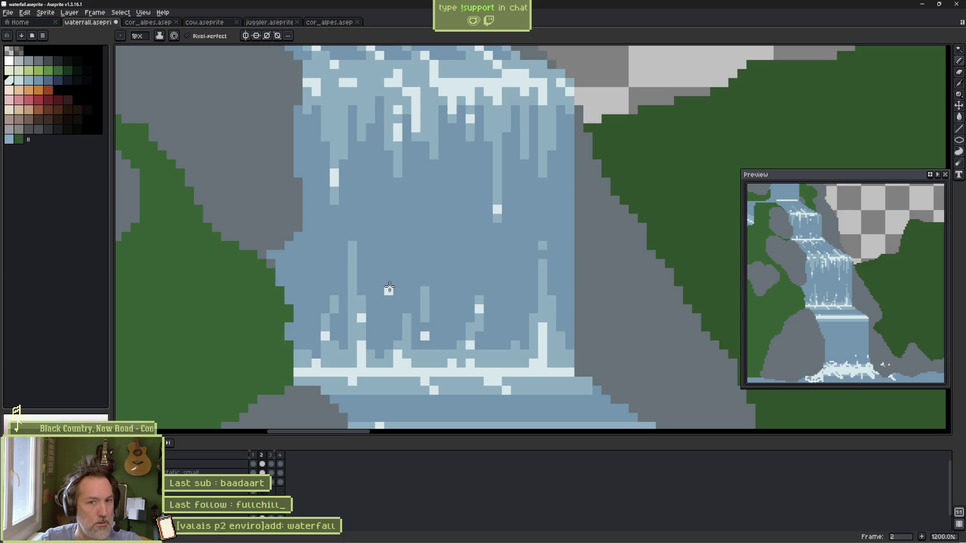
scroll(407, 274, "down", 6)
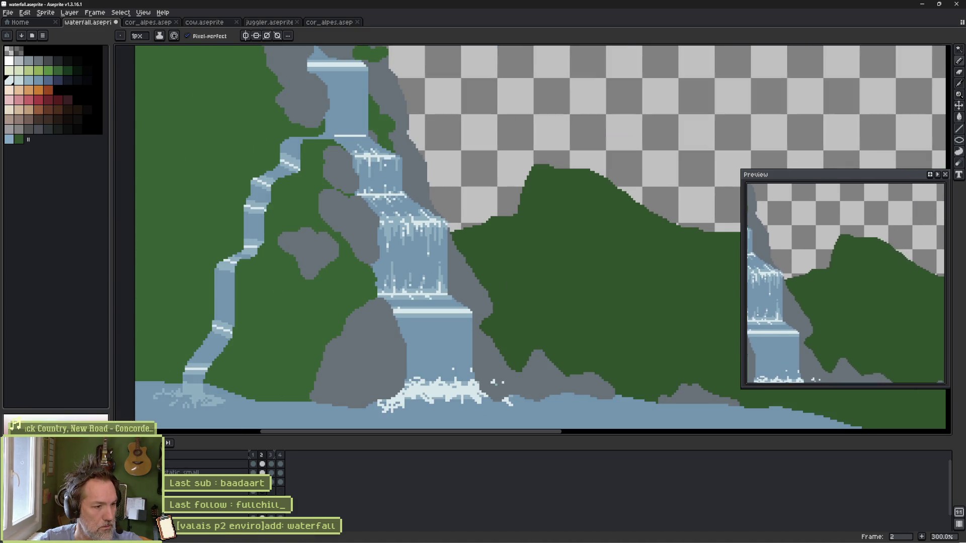
right_click(455, 245)
left_click(479, 302)
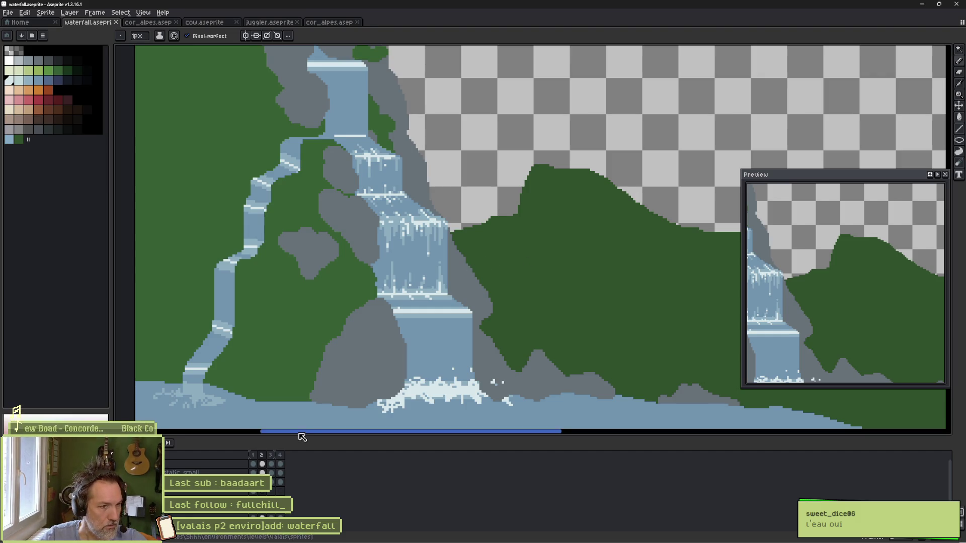
left_click(299, 336, "ctrl")
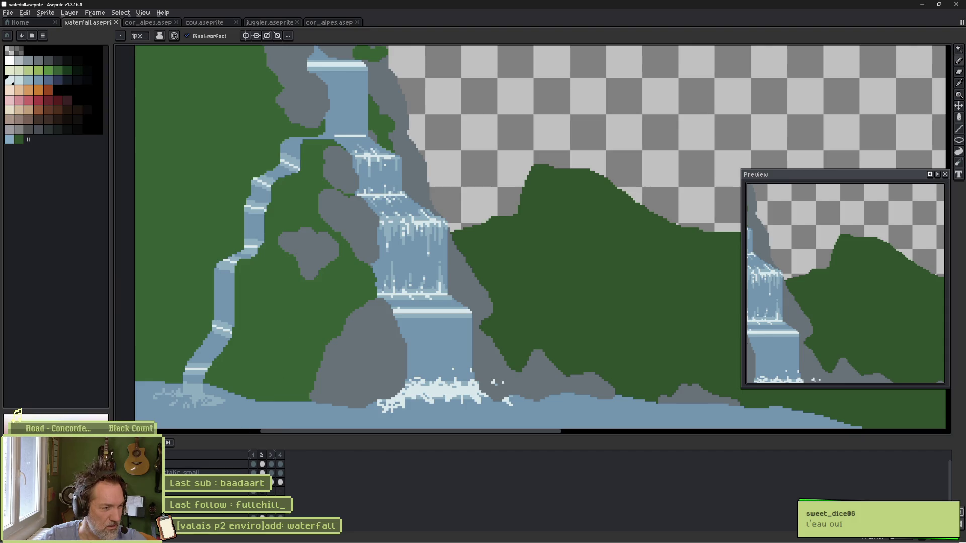
key("Right")
left_click(323, 339, "ctrl")
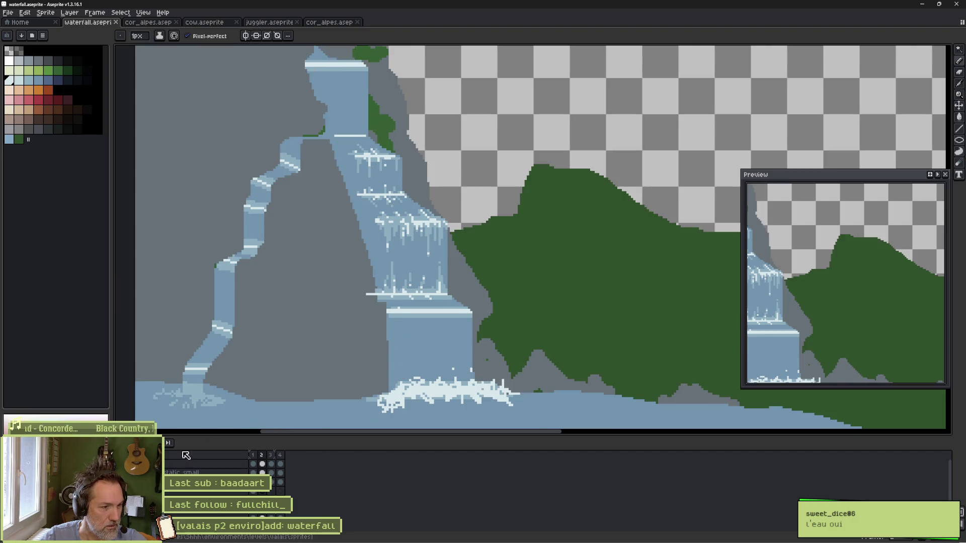
scroll(452, 274, "down", 3)
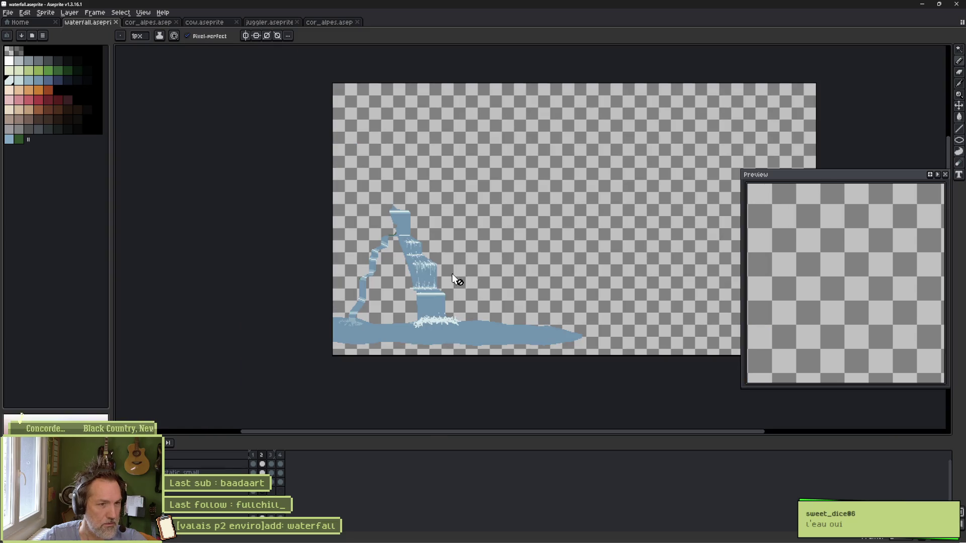
scroll(392, 235, "up", 7)
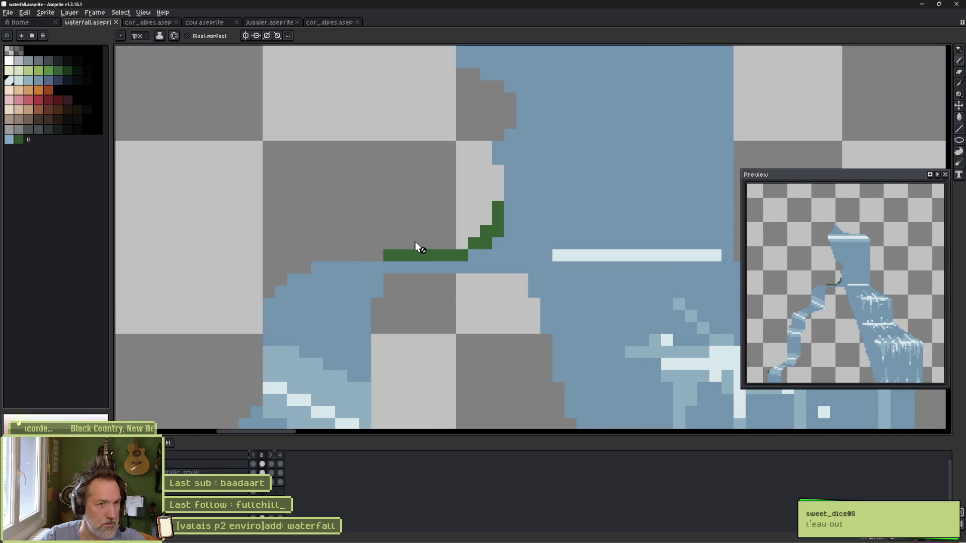
Step: Magic-wand select and delete the stray green pixels at the ledge and top in the current frame
key("w")
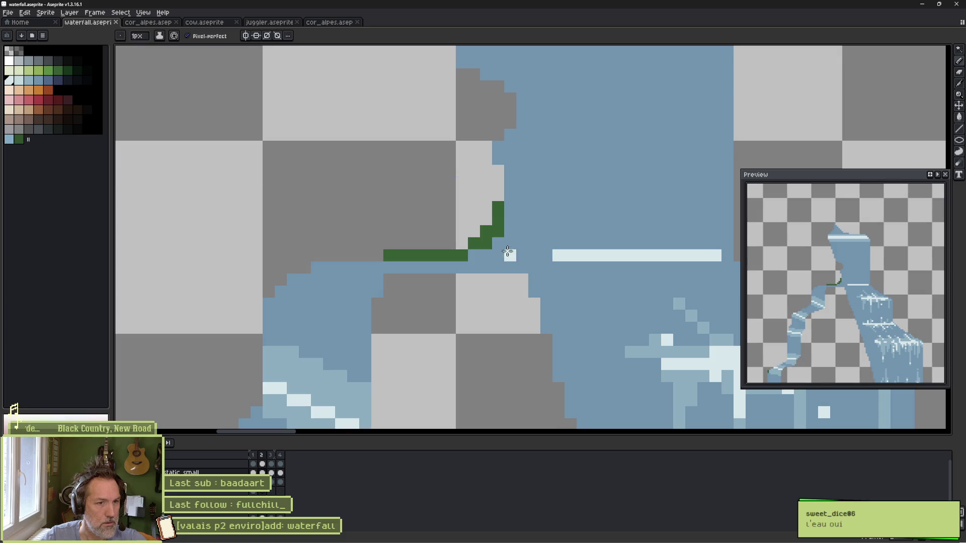
left_click(460, 257)
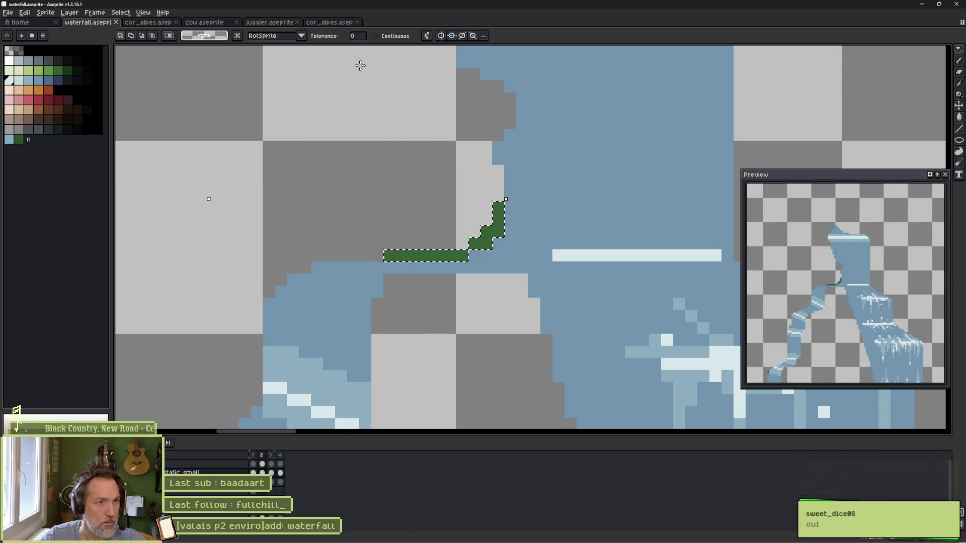
scroll(393, 191, "down", 4)
left_click_drag(362, 270, 439, 105)
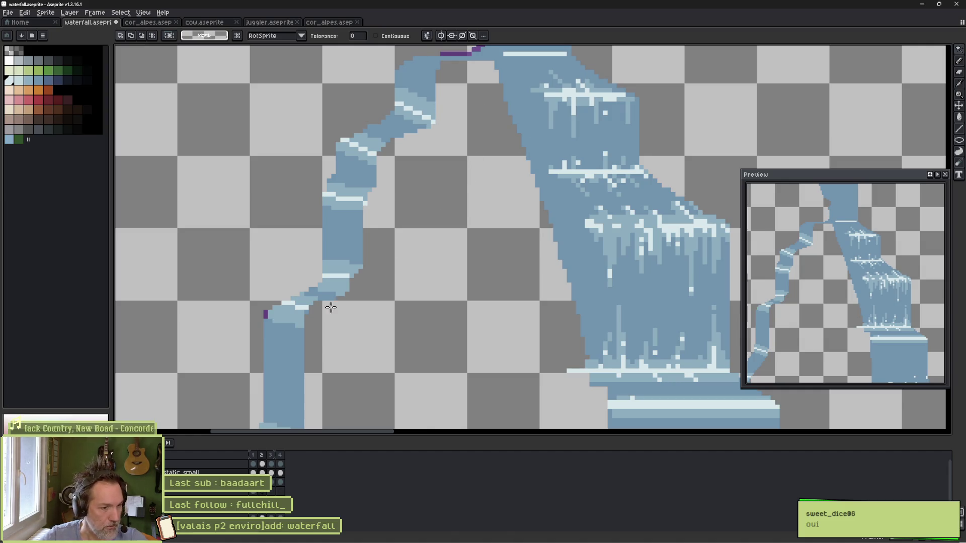
left_click(266, 315)
key("Delete")
Step: Delete the same stray green pixels in the other frames and save the file
key("Right")
left_click(265, 316)
key("Delete")
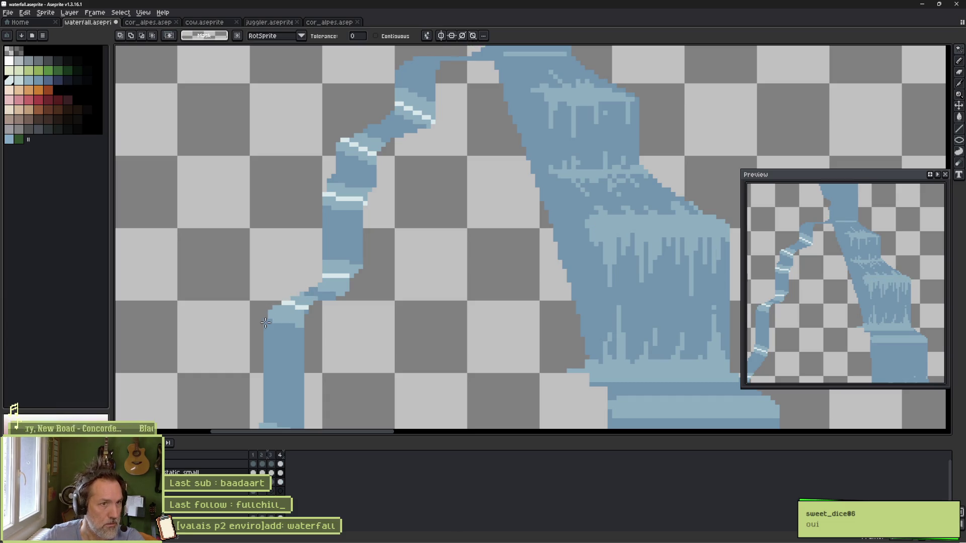
key("Right")
left_click(267, 316)
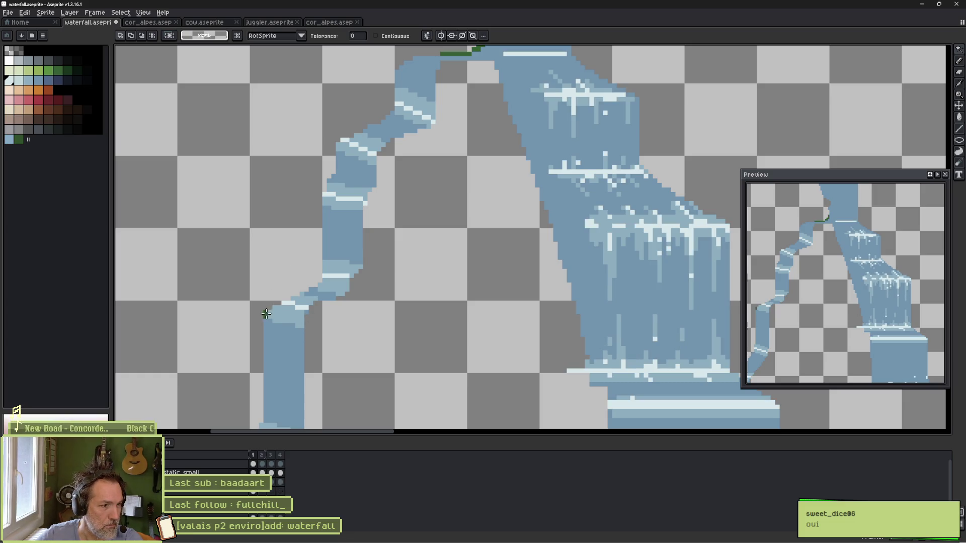
key("Delete")
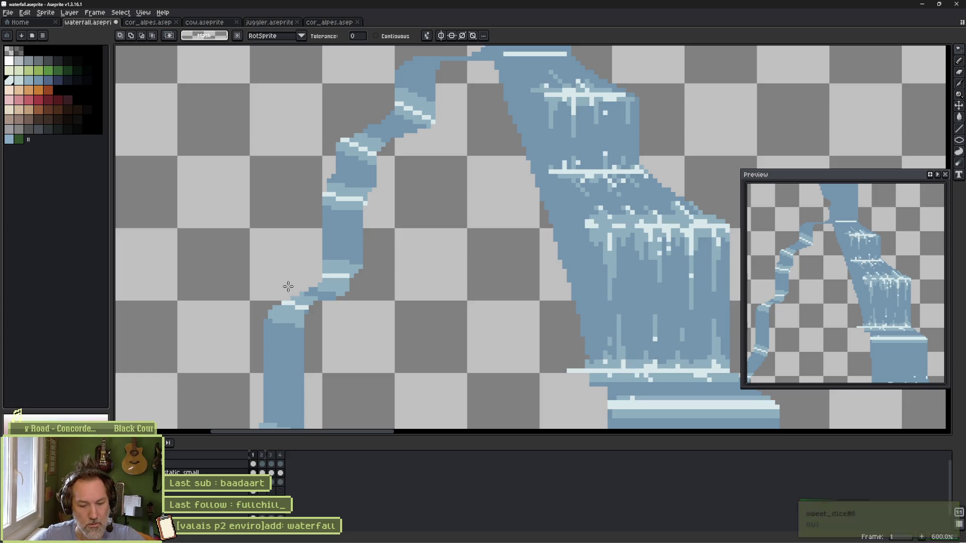
key("ctrl+s")
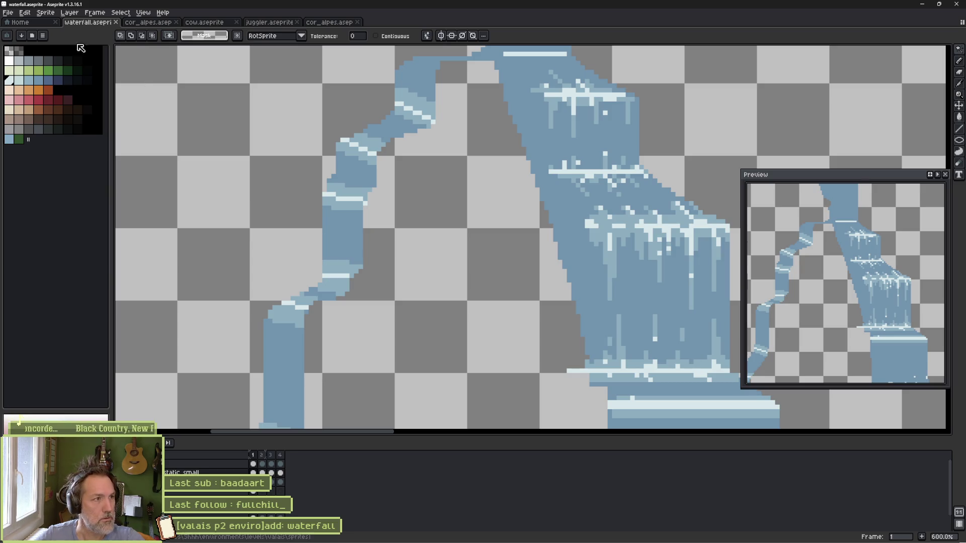
left_click(8, 12)
mouse_move(50, 98)
left_click(115, 96)
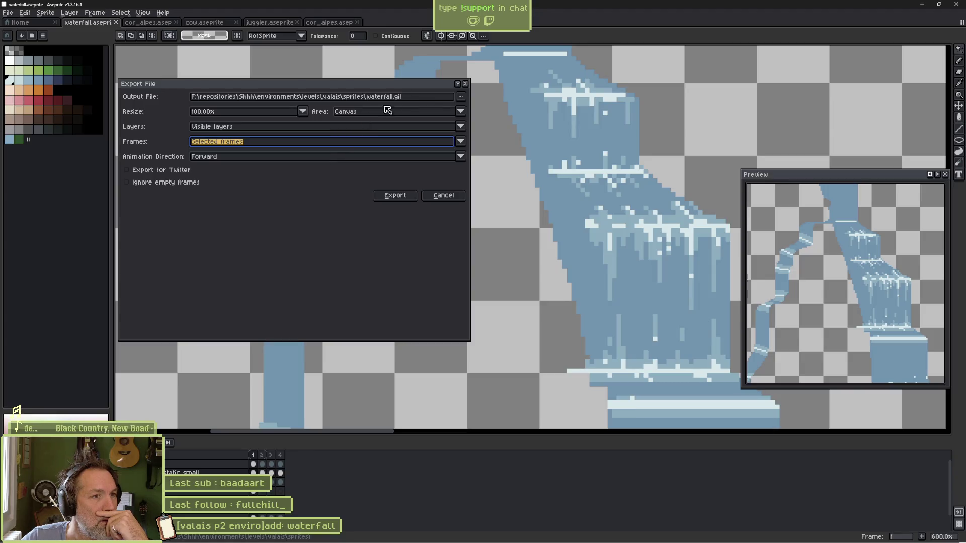
left_click(463, 99)
left_click(267, 248)
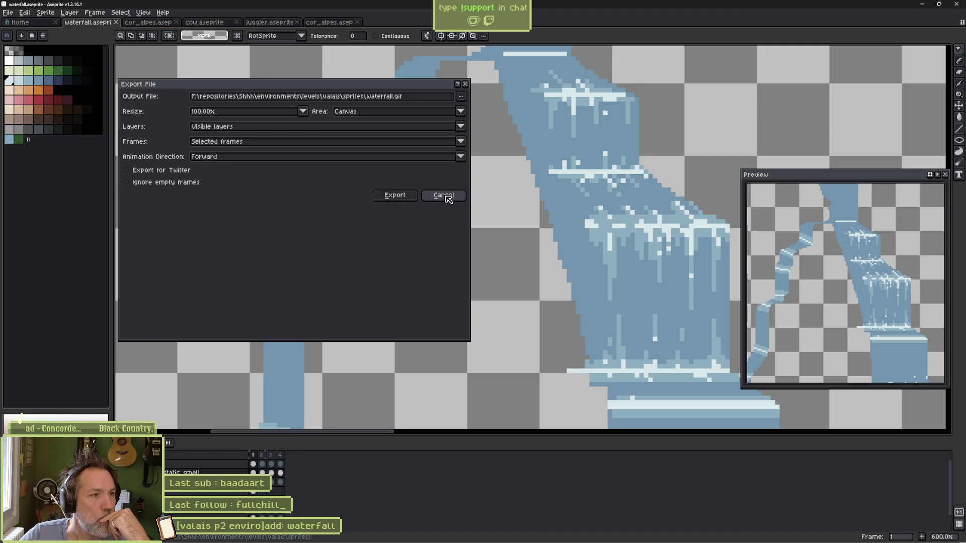
left_click(447, 198)
left_click(8, 12)
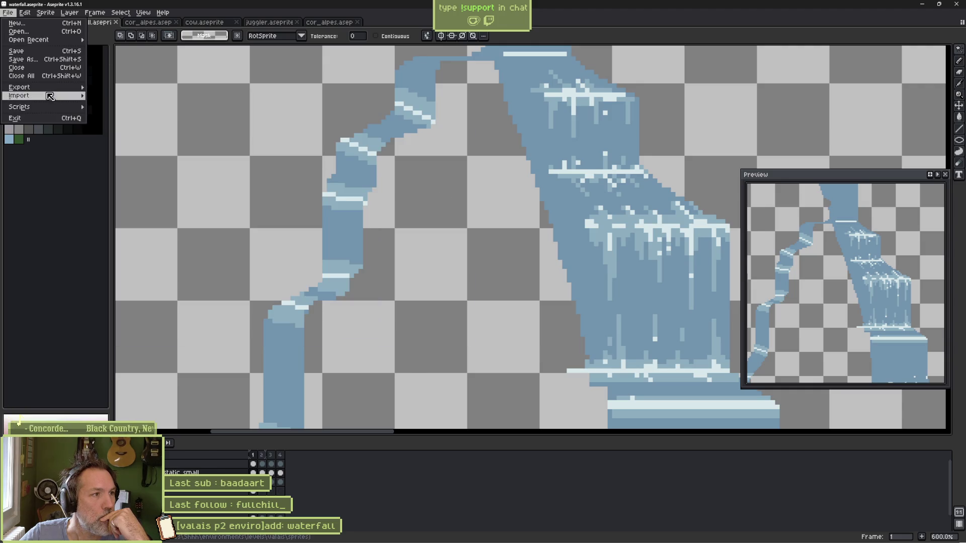
Step: Export the sprite sheet with Output File enabled as waterfall.png in the Desktop folder
mouse_move(54, 91)
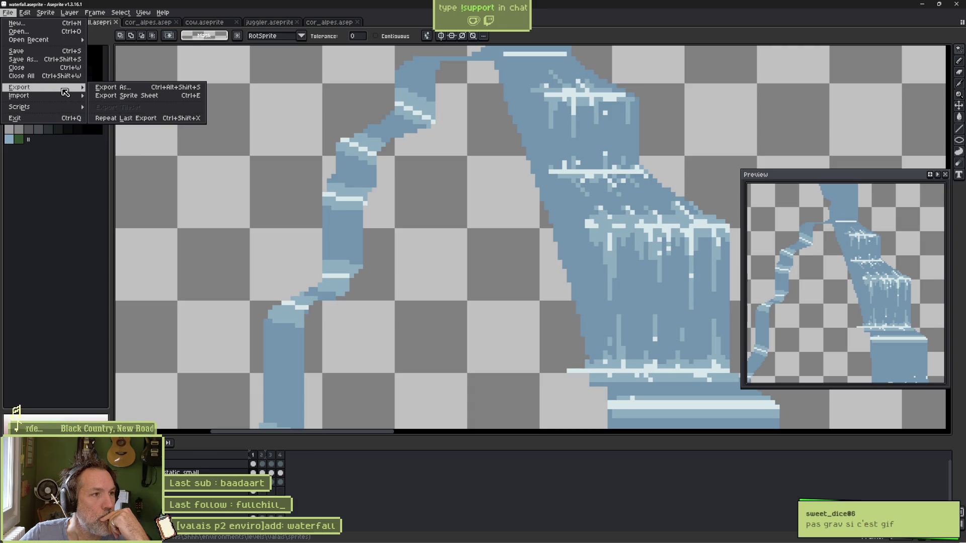
left_click(111, 99)
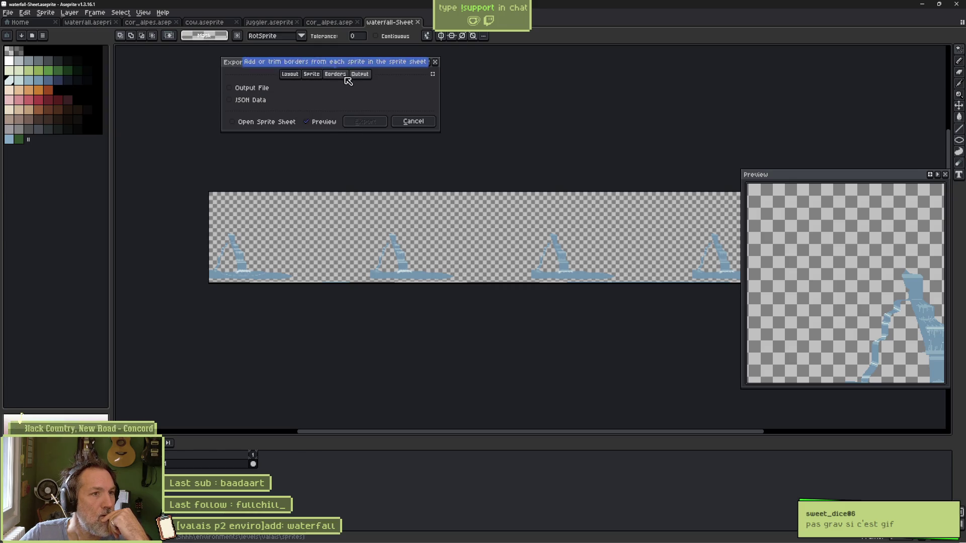
left_click(252, 88)
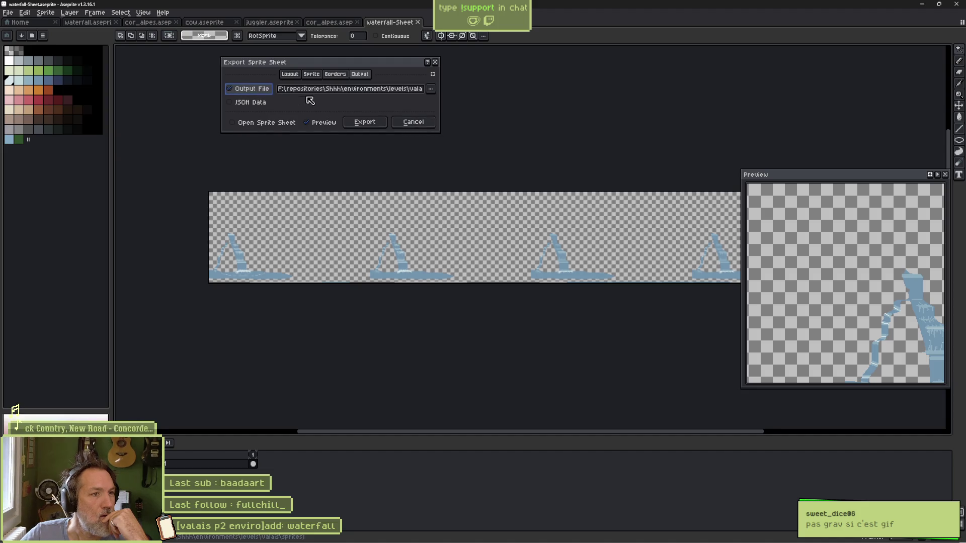
left_click(431, 89)
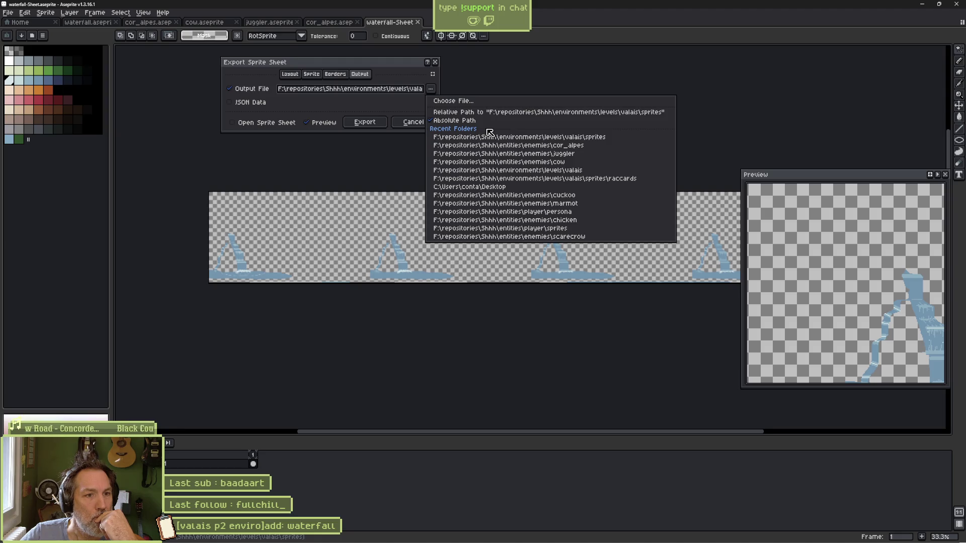
left_click(468, 187)
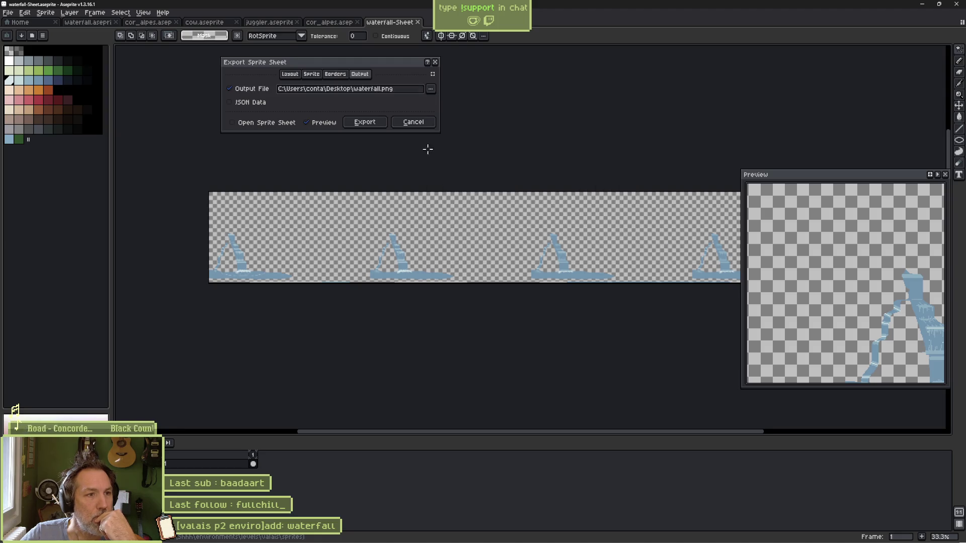
left_click(375, 125)
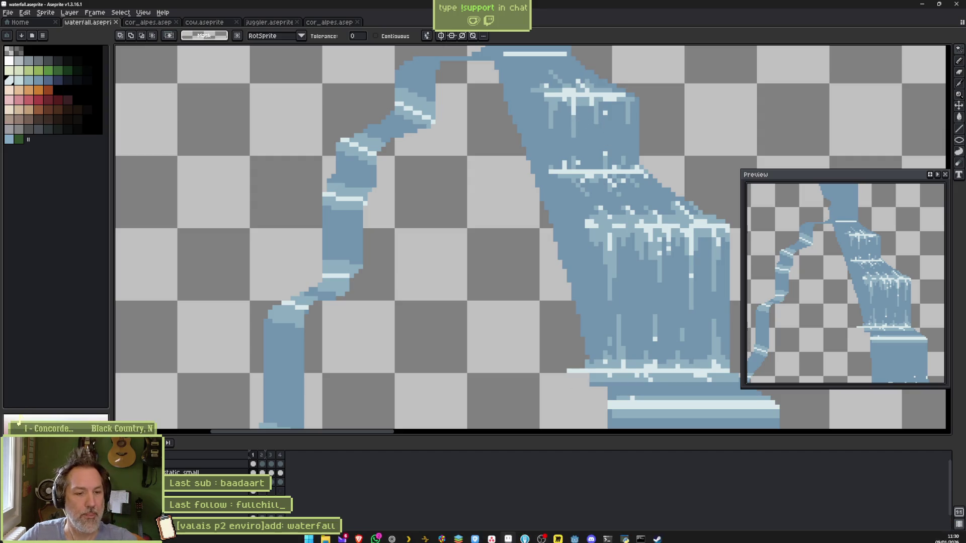
Step: Browse to the Desktop in File Explorer and open waterfall.png in the image viewer
key("super+e")
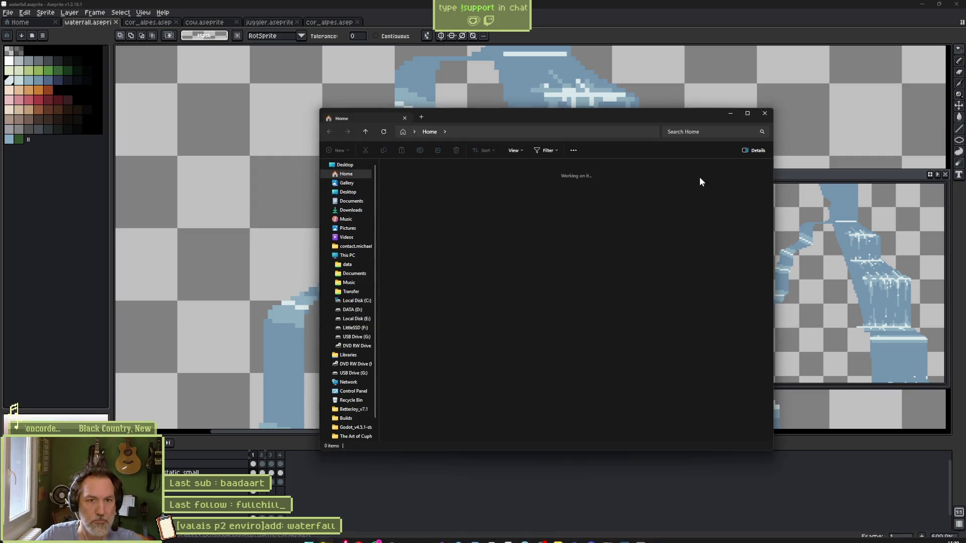
left_click(347, 192)
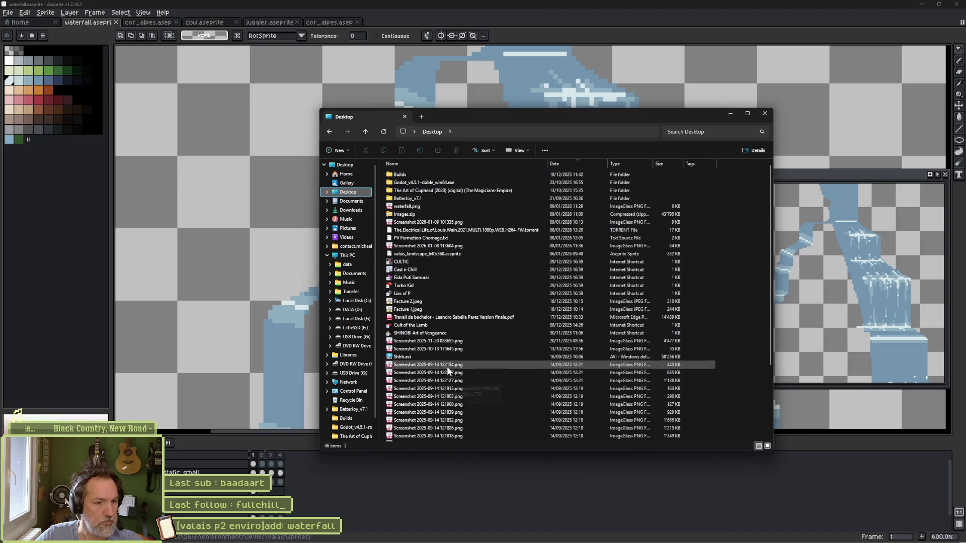
scroll(447, 382, "down", 4)
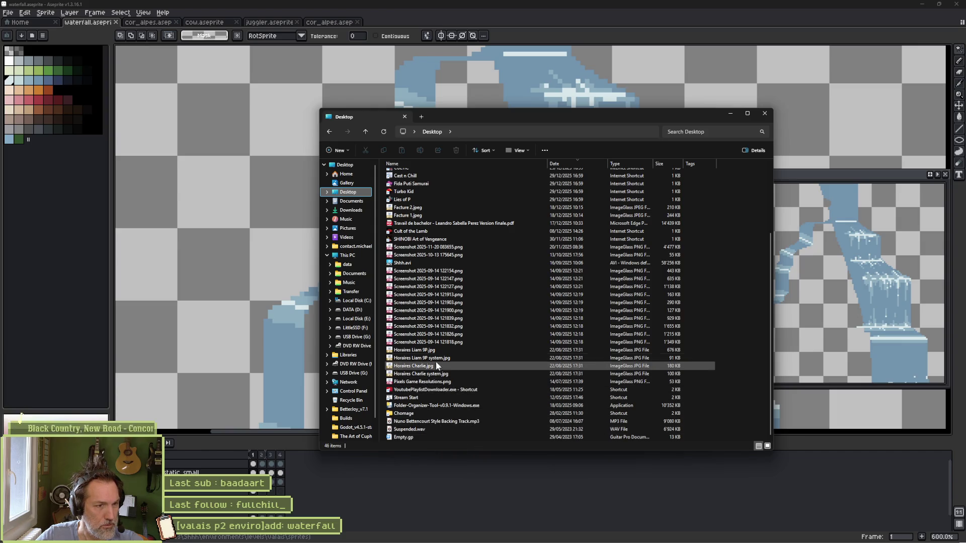
scroll(427, 231, "up", 3)
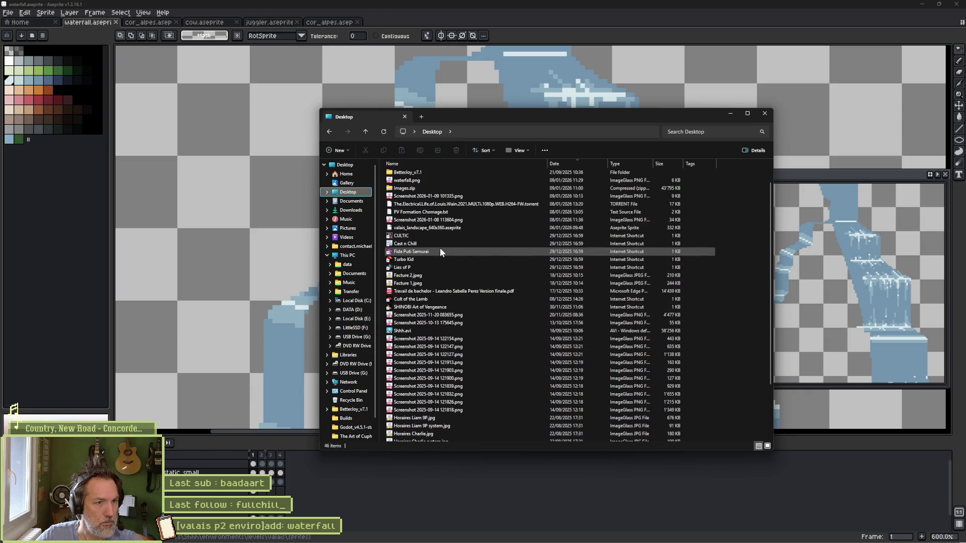
scroll(439, 248, "up", 1)
left_click(416, 209)
double_click(416, 209)
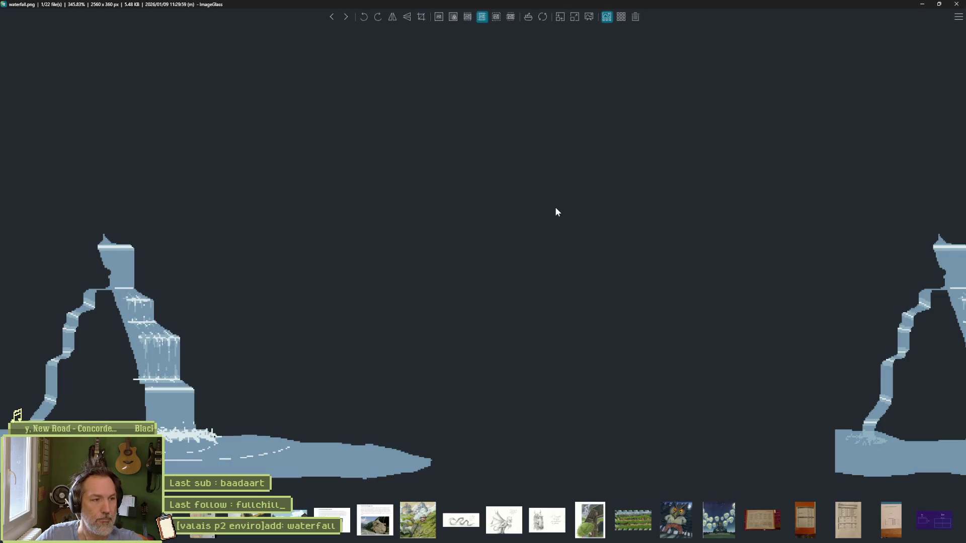
Step: Draw a crop box over the lower waterfall area in ImageGlass and browse between images
scroll(519, 239, "down", 2)
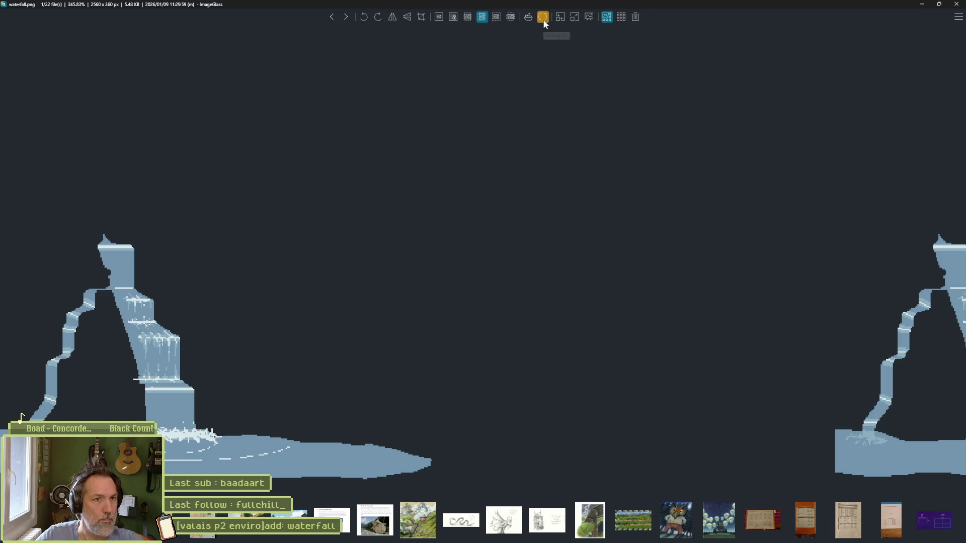
key("c")
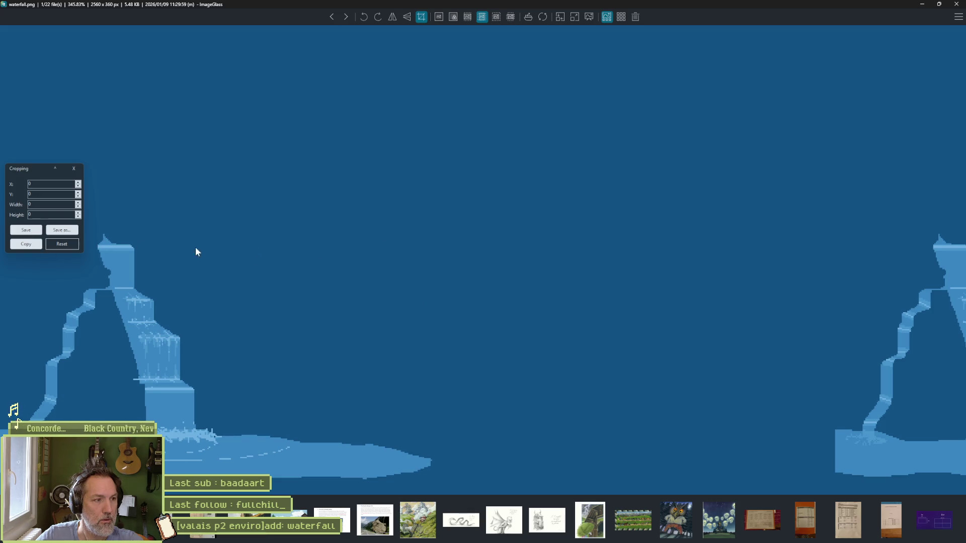
mouse_move(428, 491)
left_mouse_down()
mouse_move(326, 435)
mouse_move(145, 379)
mouse_move(47, 259)
mouse_move(46, 236)
left_mouse_up()
key("Left")
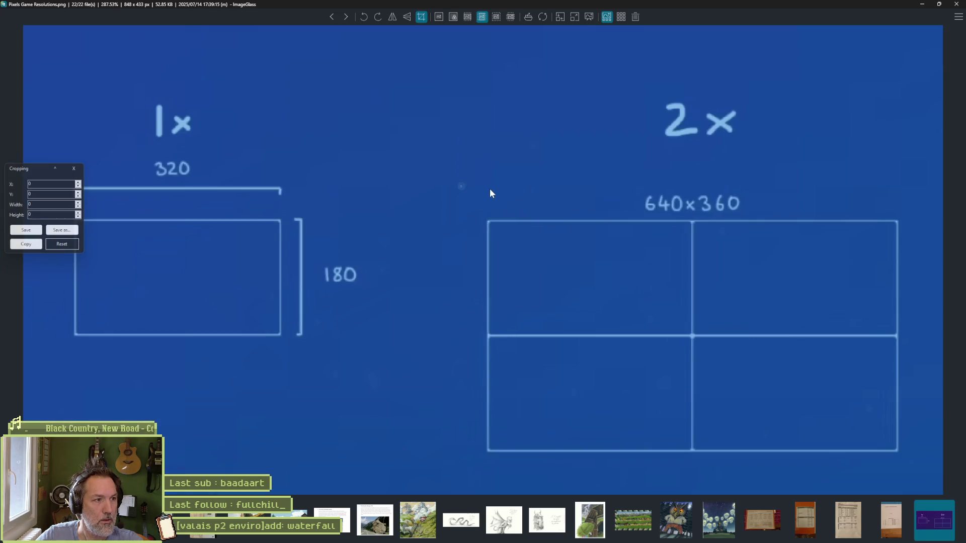
left_click(332, 18)
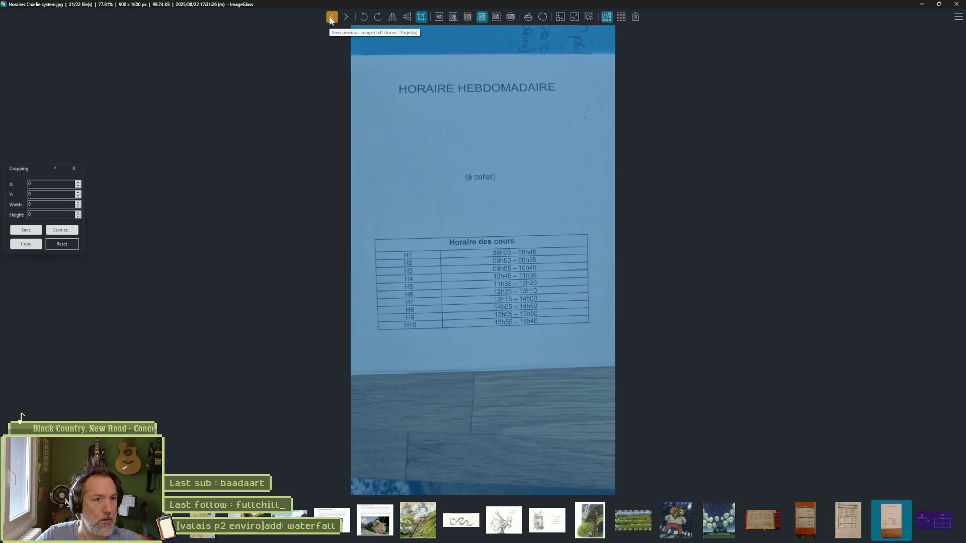
left_click(346, 18)
left_click(346, 18)
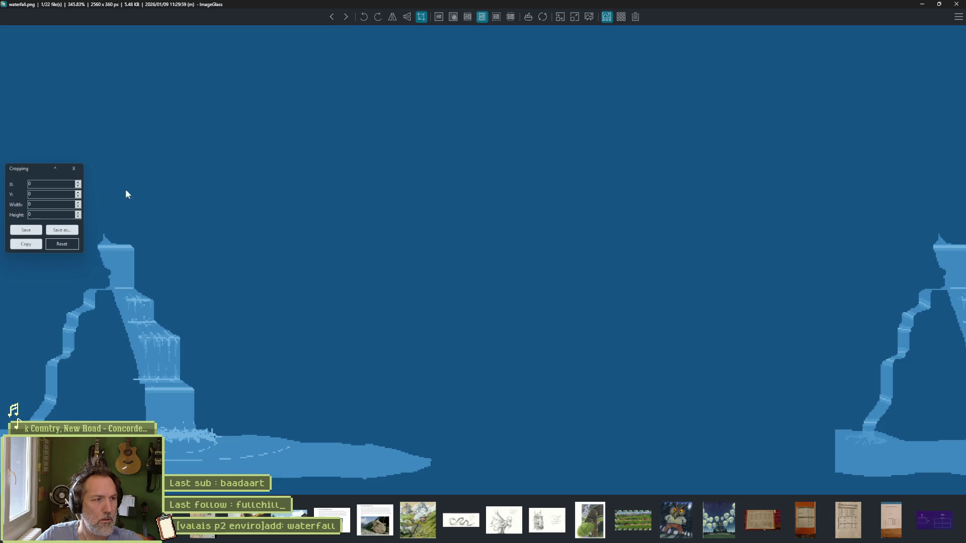
Step: Close ImageGlass and File Explorer, then switch to Discord
left_click(957, 5)
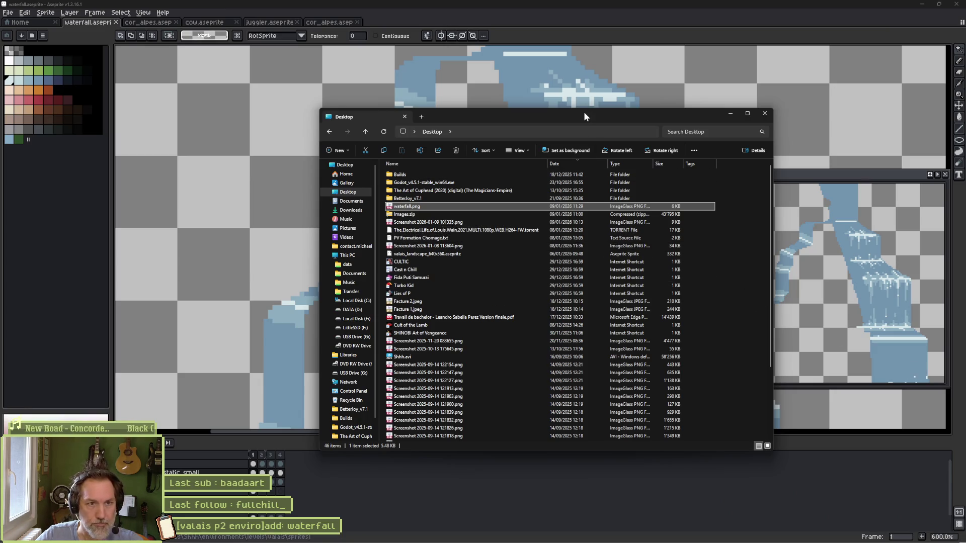
key("super+Down")
mouse_move(579, 536)
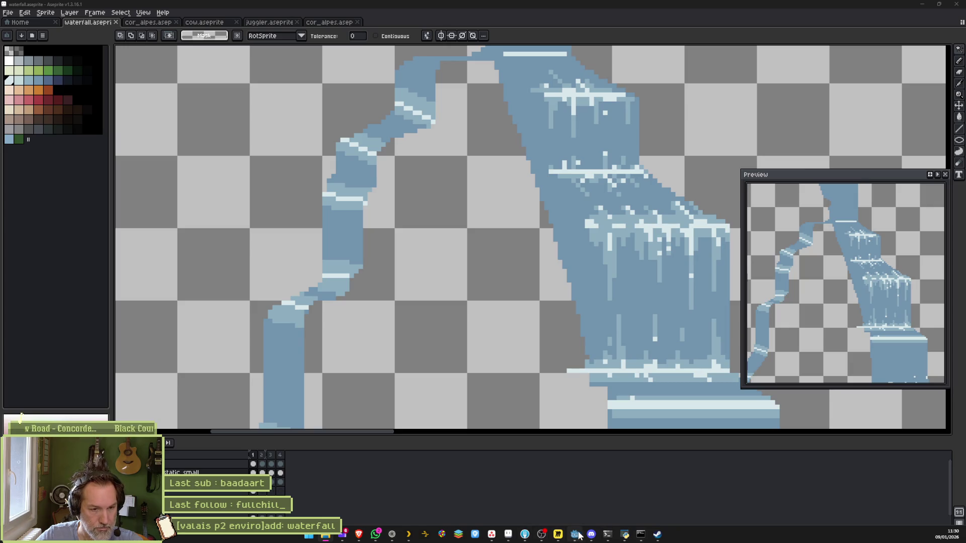
left_click(591, 535)
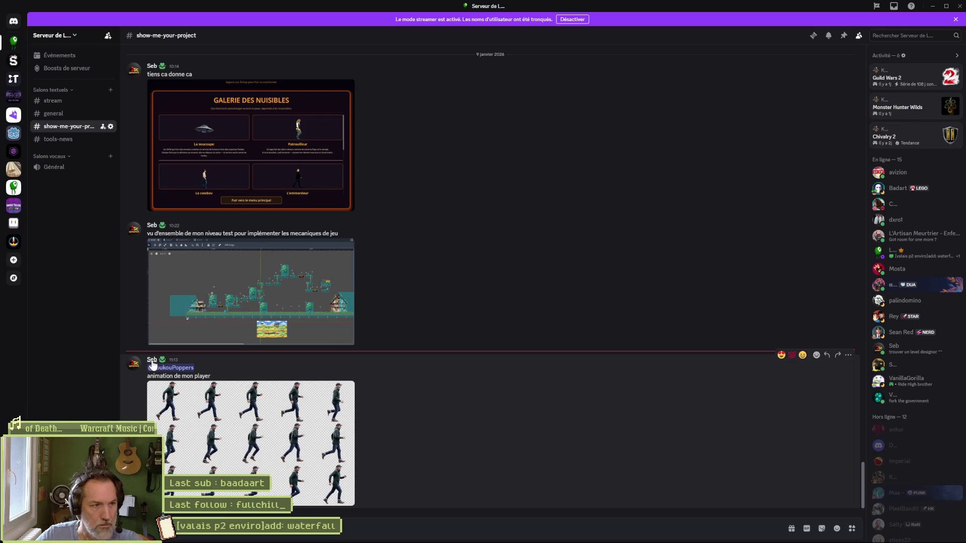
Step: Scroll up to the 11:13 player-animation post and open its poster's profile card
scroll(436, 385, "up", 5)
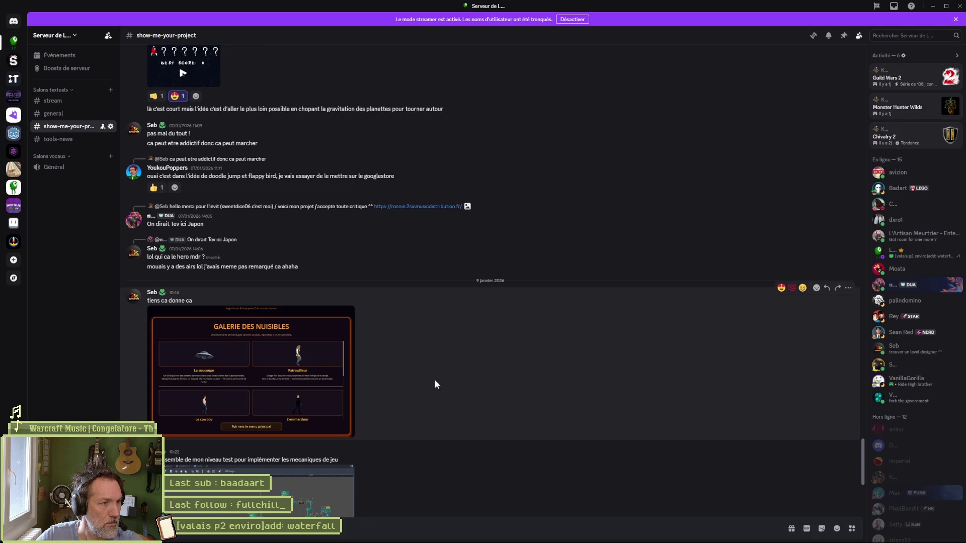
scroll(436, 382, "down", 4)
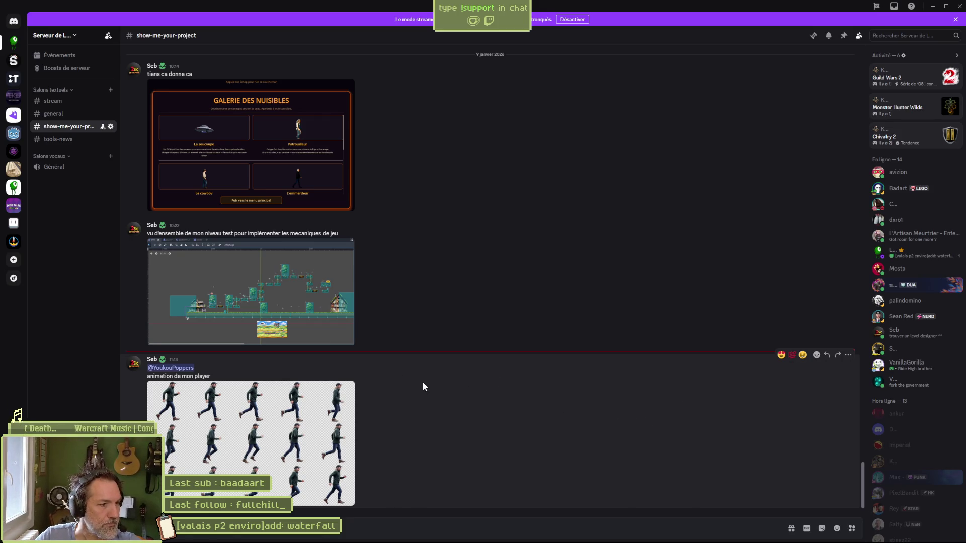
scroll(422, 382, "up", 3)
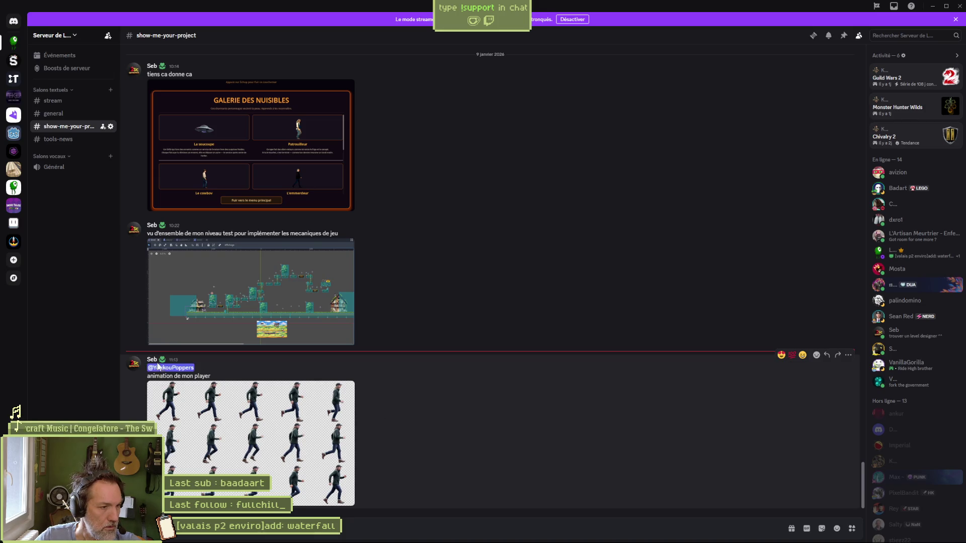
left_click(153, 361)
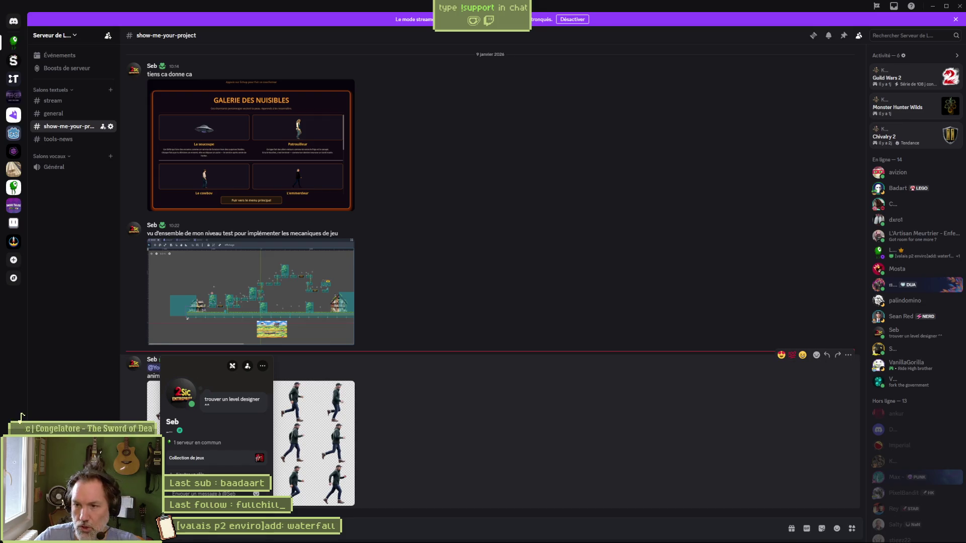
Step: Abandon the file drop into the channel, open the poster's full profile, and start a private message
left_click_drag(247, 466, 229, 474)
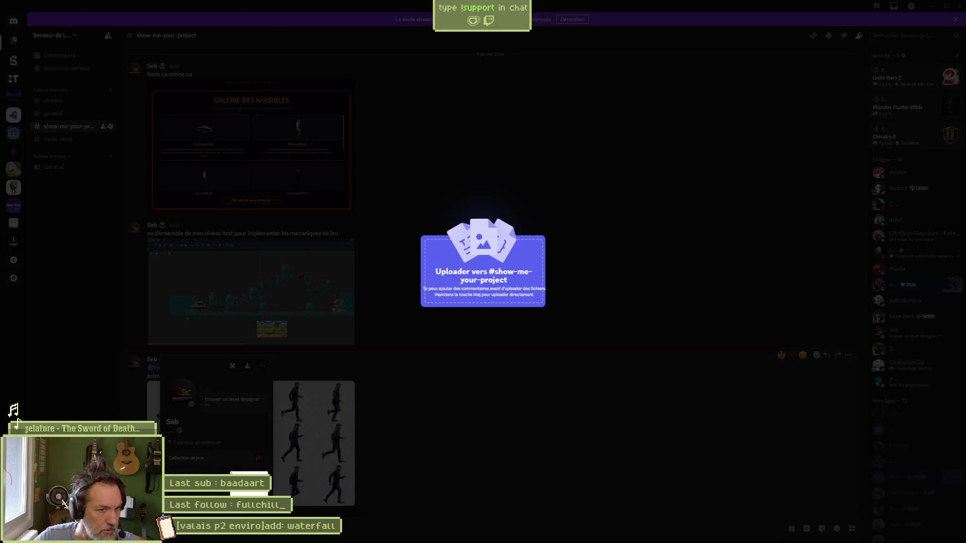
left_click_drag(17, 422, 20, 417)
left_click(153, 361)
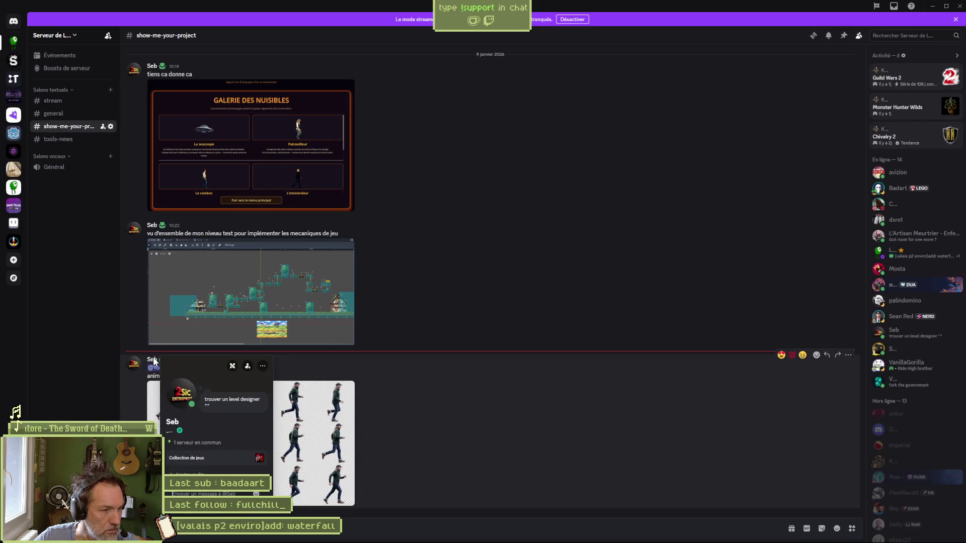
left_click(173, 423)
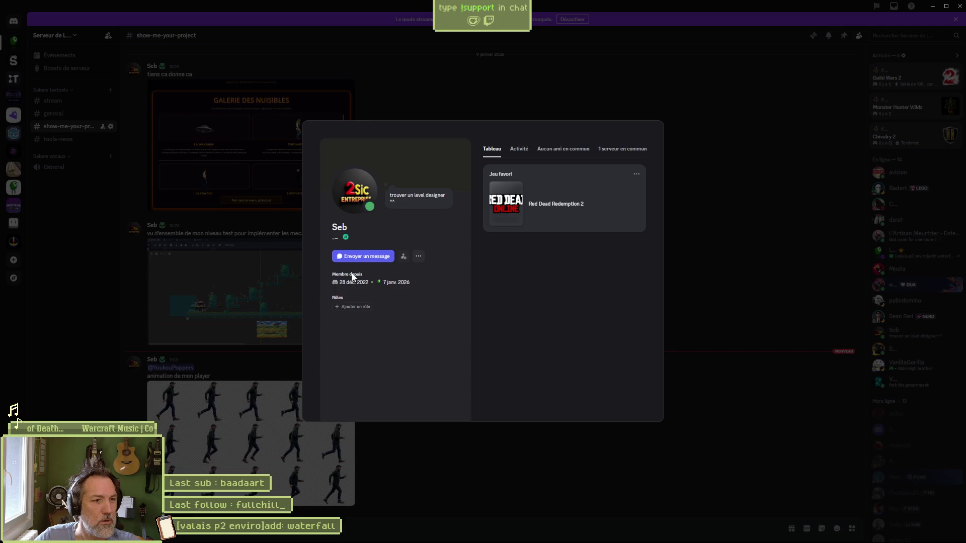
left_click(385, 257)
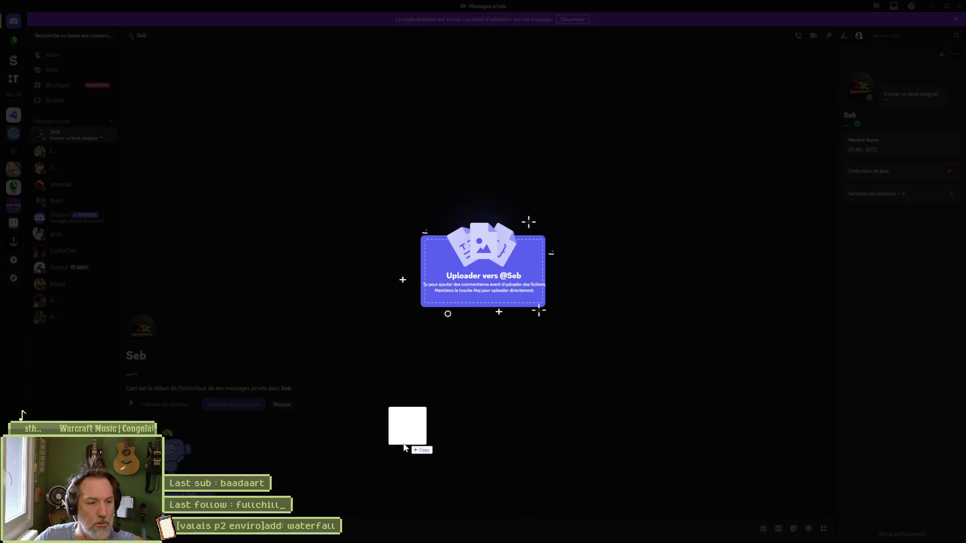
Step: Send waterfall.png in the DM, return to #show-me-your-project, and minimize Discord
left_click_drag(402, 423, 382, 454)
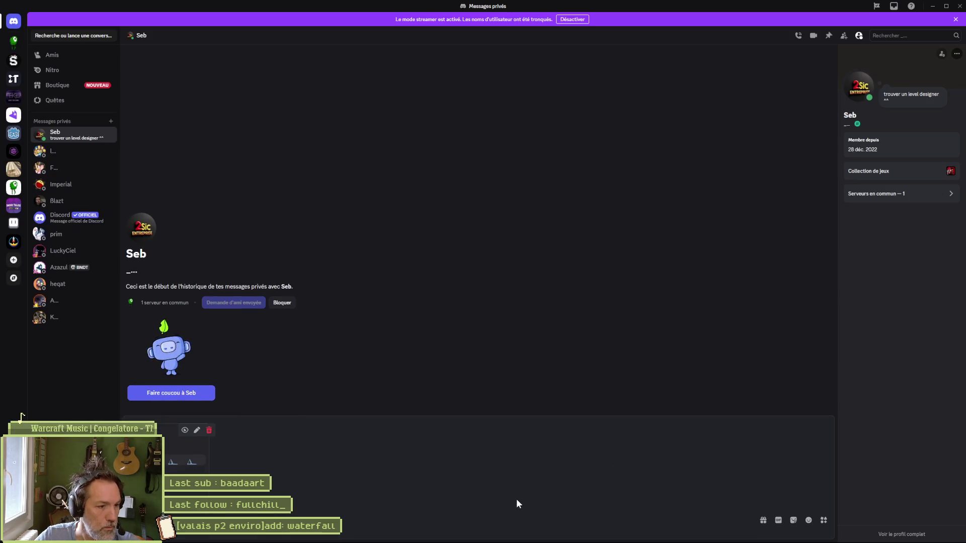
key("Return")
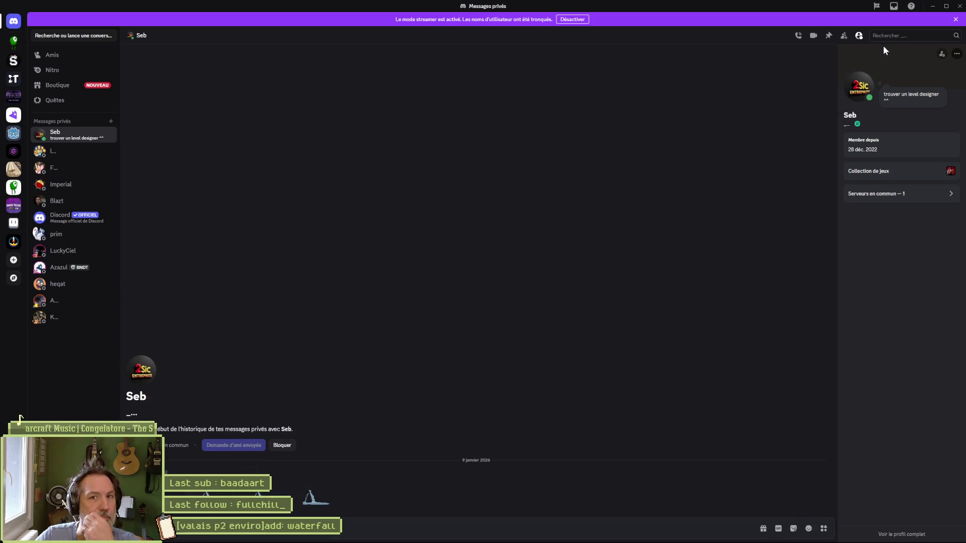
left_click(15, 44)
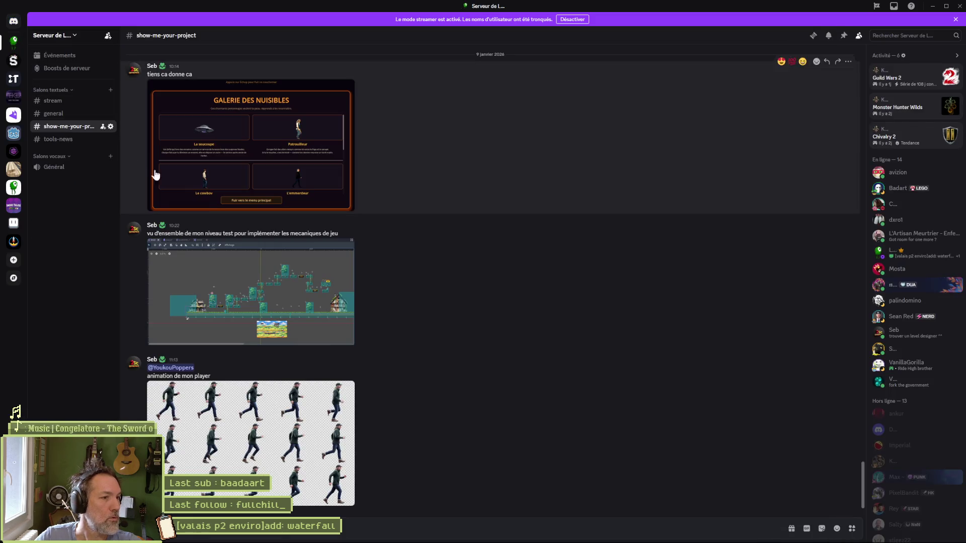
left_click(932, 6)
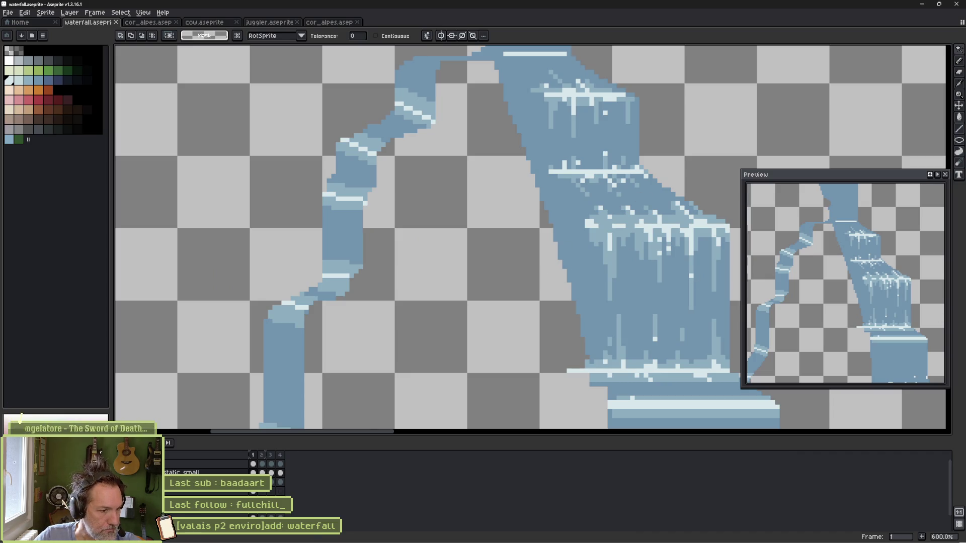
Step: Toggle the hillside-and-rocks background layer off and on to compare, leaving it visible
key("ctrl+z")
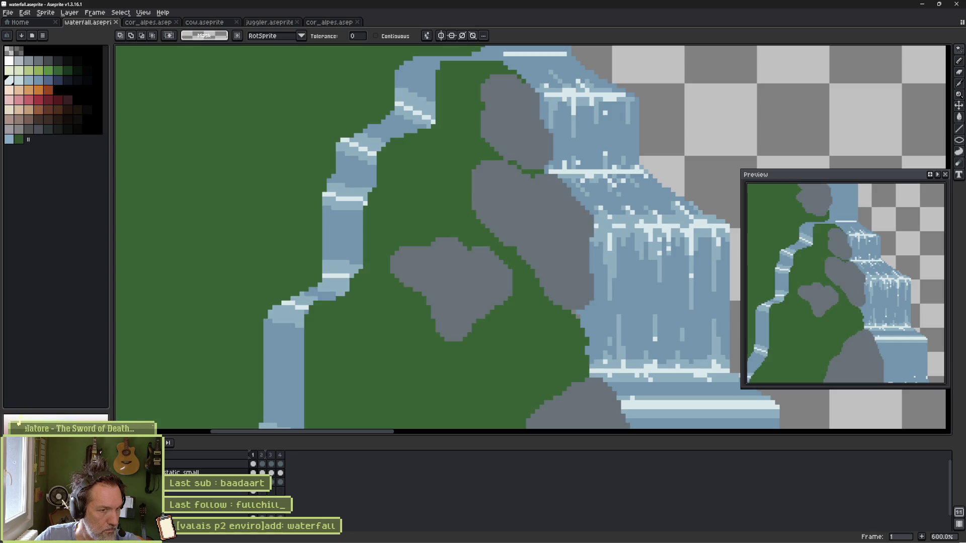
key("ctrl+y")
key("ctrl+z")
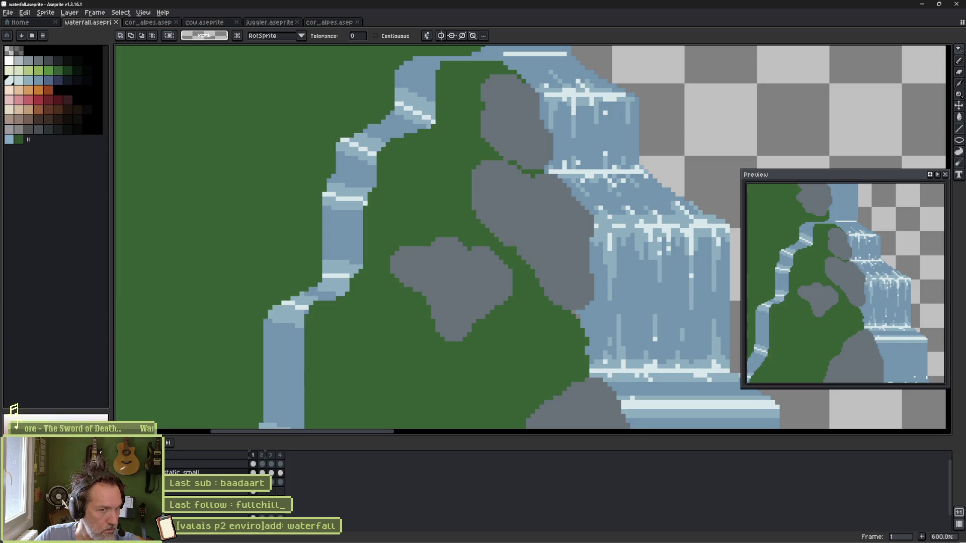
Step: Zoom to 800% centred on the lower falls and pool, moving the Preview window aside
mouse_move(466, 327)
left_mouse_down()
mouse_move(312, 274)
mouse_move(322, 274)
left_mouse_up()
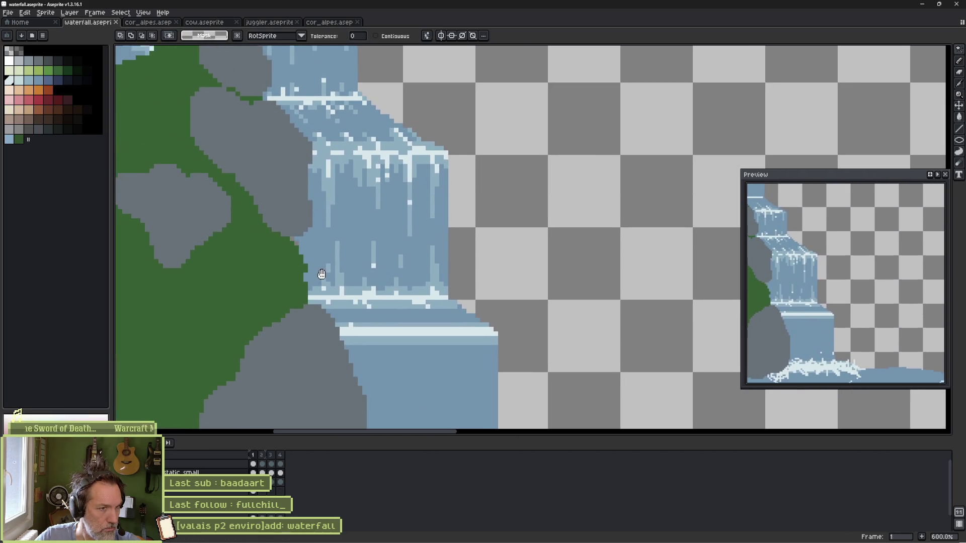
scroll(322, 274, "up", 3)
scroll(353, 252, "down", 2)
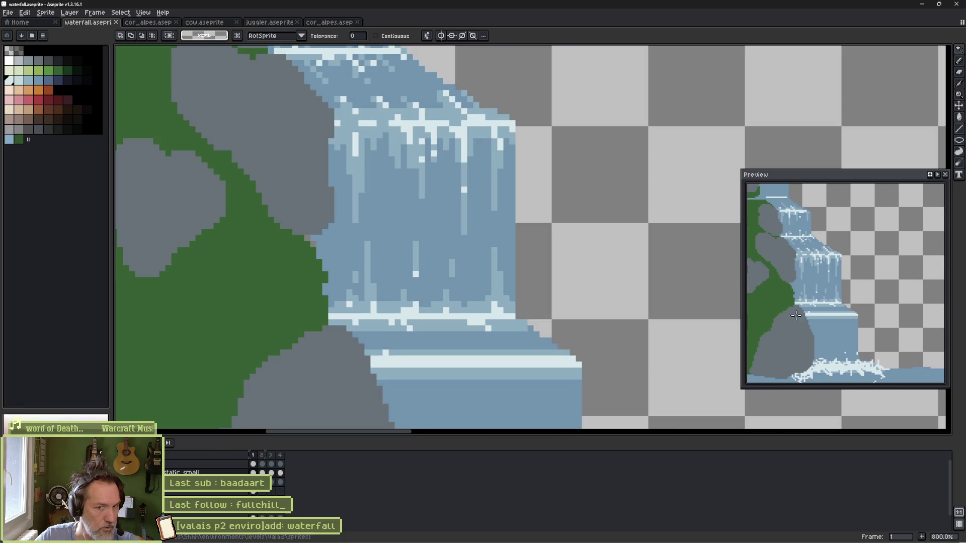
scroll(509, 263, "up", 2)
scroll(509, 263, "down", 2)
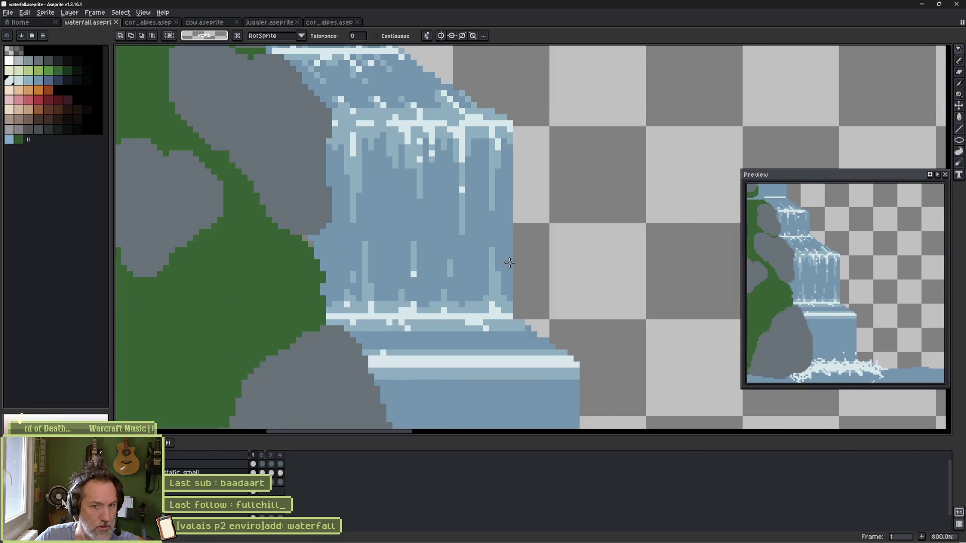
scroll(510, 263, "down", 1)
scroll(509, 262, "up", 3)
left_click_drag(800, 189, 816, 202)
scroll(459, 208, "up", 1)
scroll(460, 208, "down", 4)
scroll(461, 207, "up", 3)
scroll(462, 207, "down", 1)
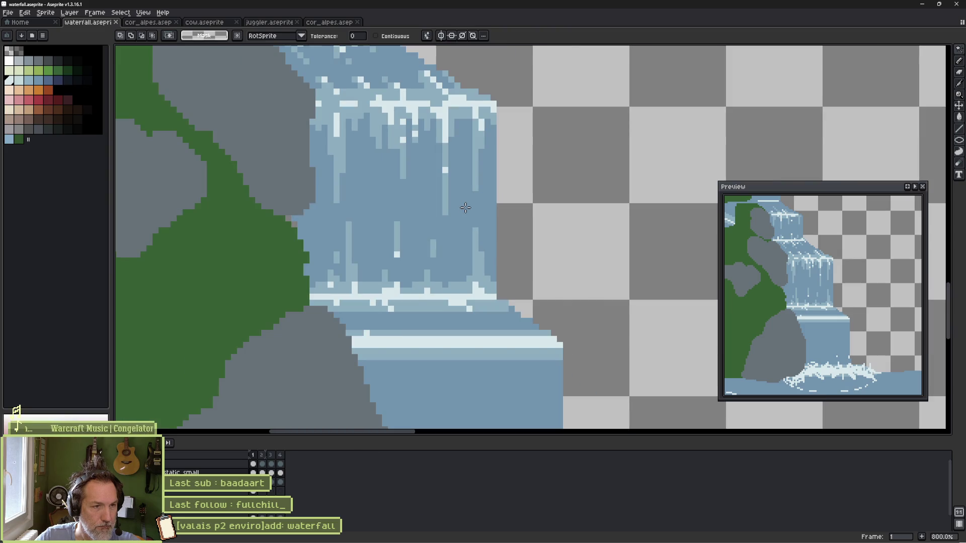
left_click_drag(478, 166, 491, 206)
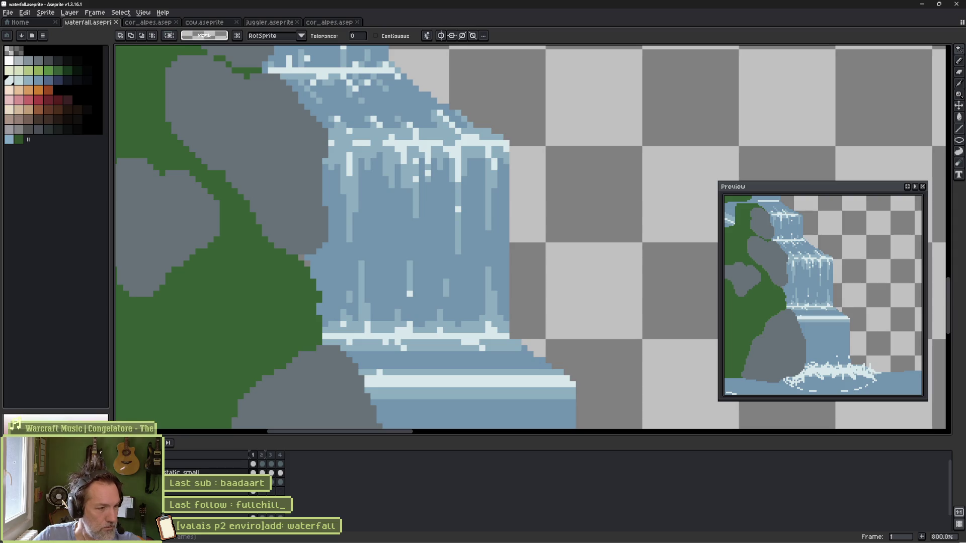
scroll(206, 468, "down", 1)
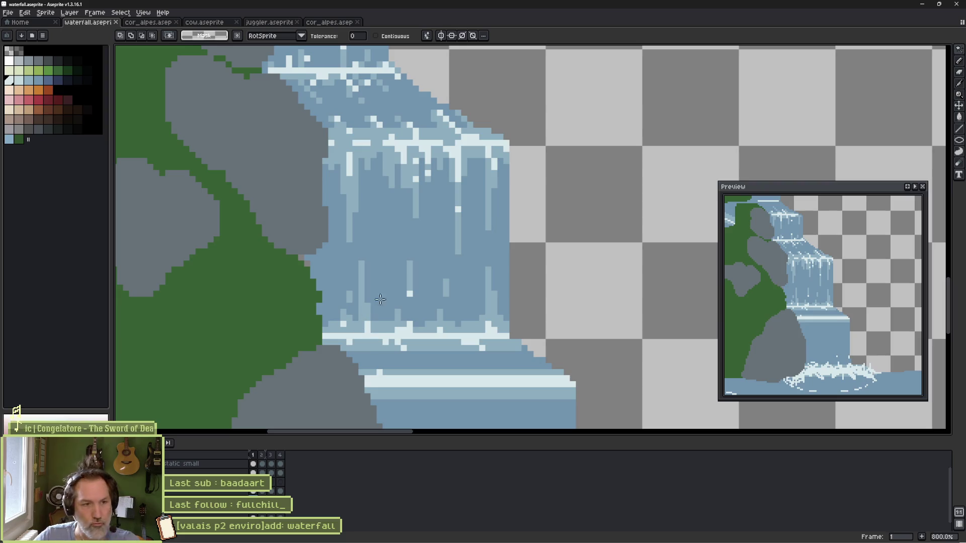
Step: Flip back and forth between frames 1, 2 and 3 to compare the foam, then play the animation
key("b")
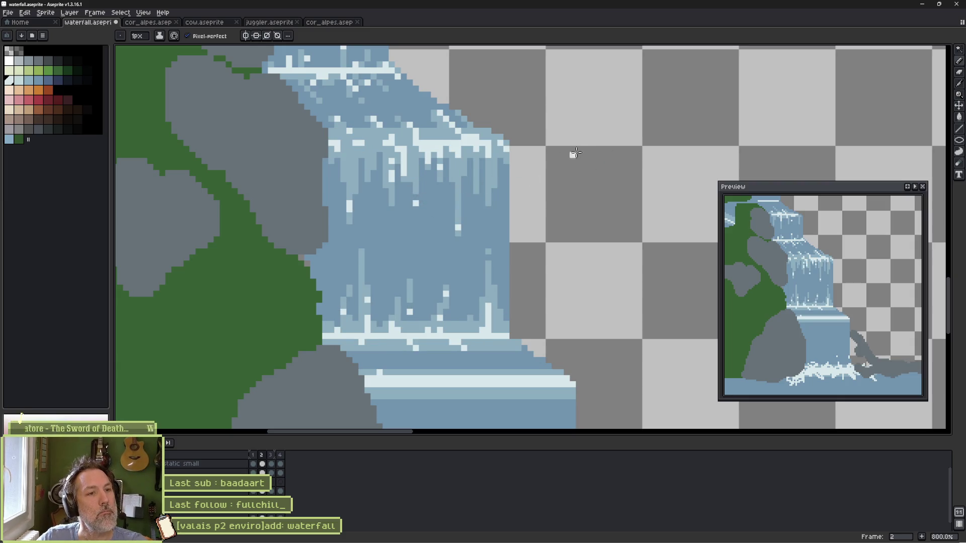
key("Right")
key("Right")
key("Left")
key("Left")
key("Right")
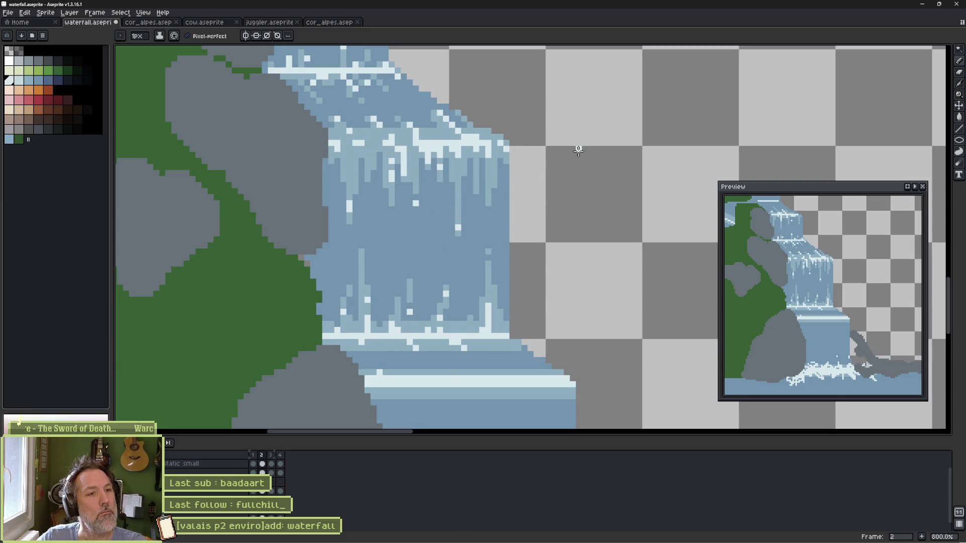
key("Left")
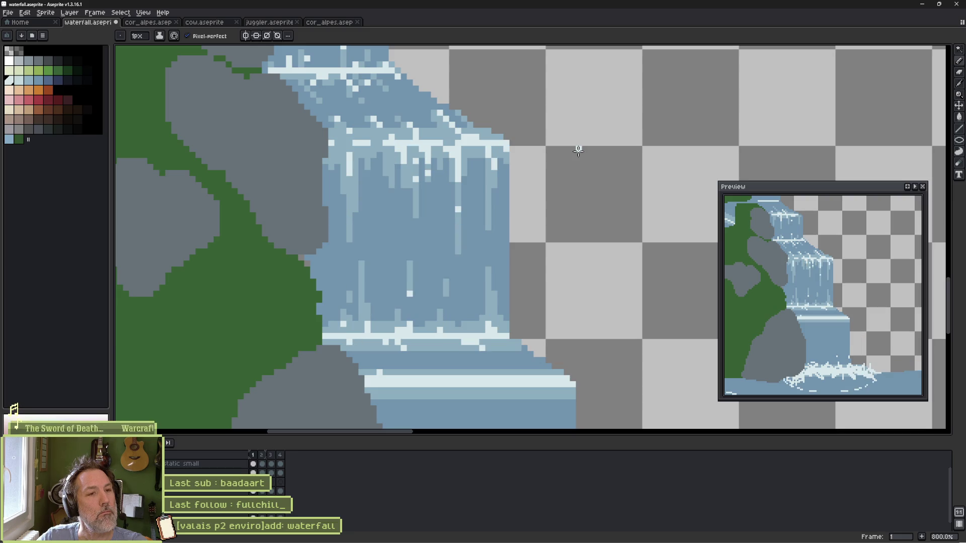
key("Right")
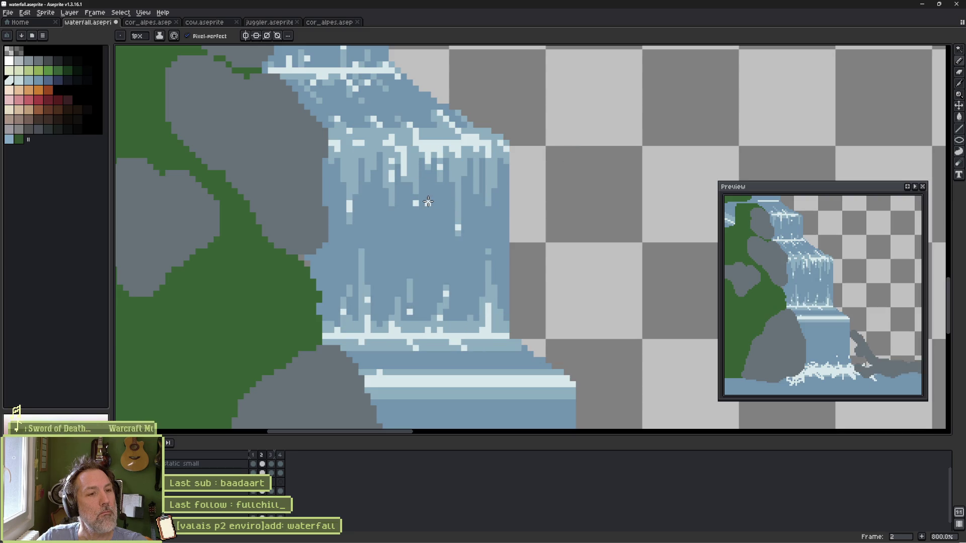
key("Left")
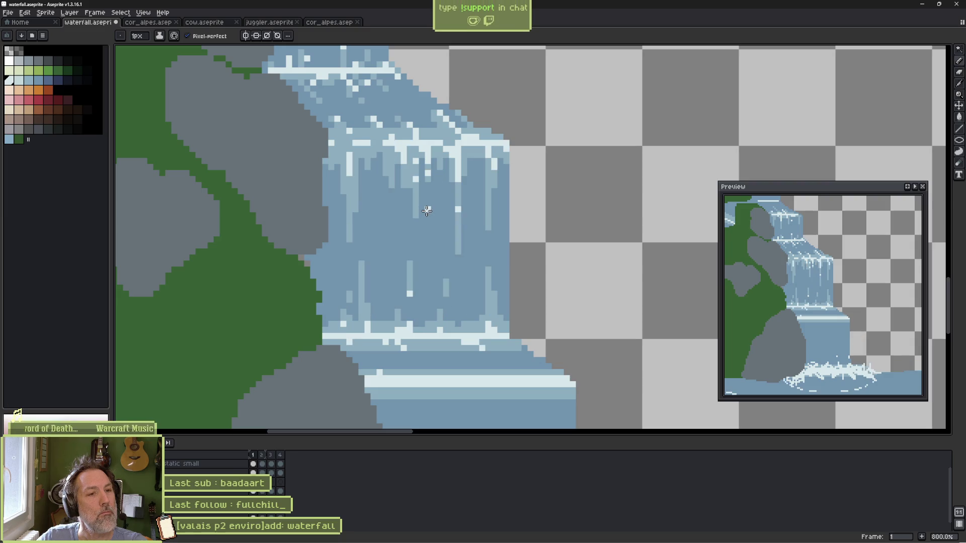
key("Right")
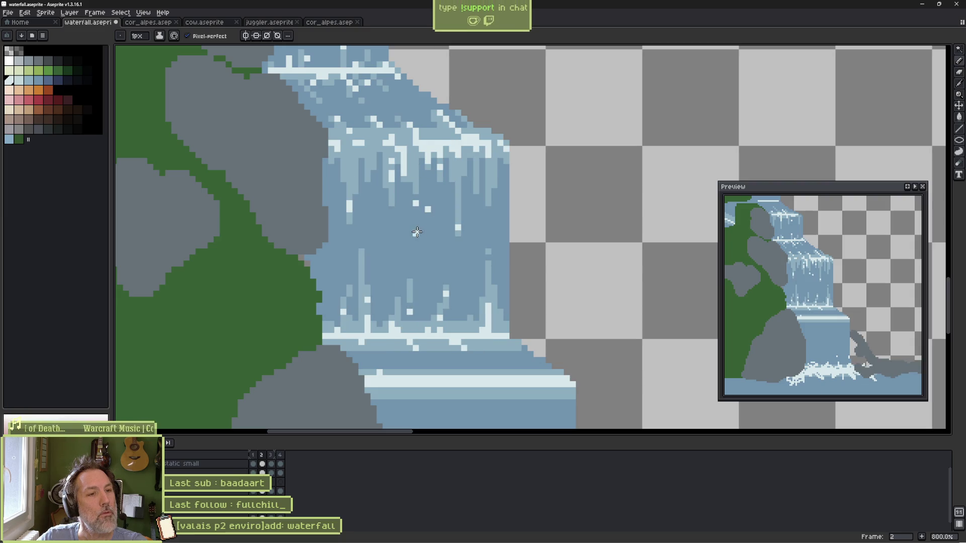
key("Left")
key("Right")
key("Right")
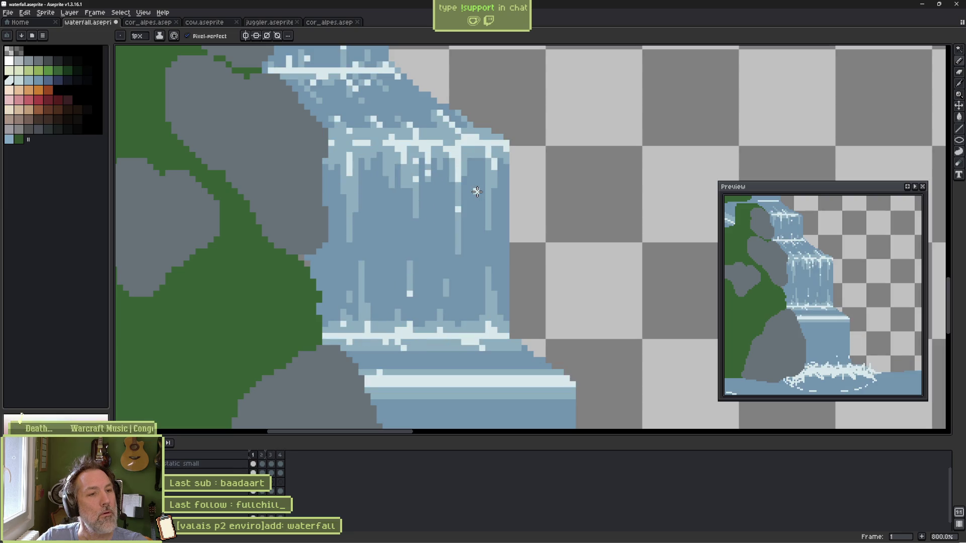
key("Left")
key("Left")
key("Right")
key("Right")
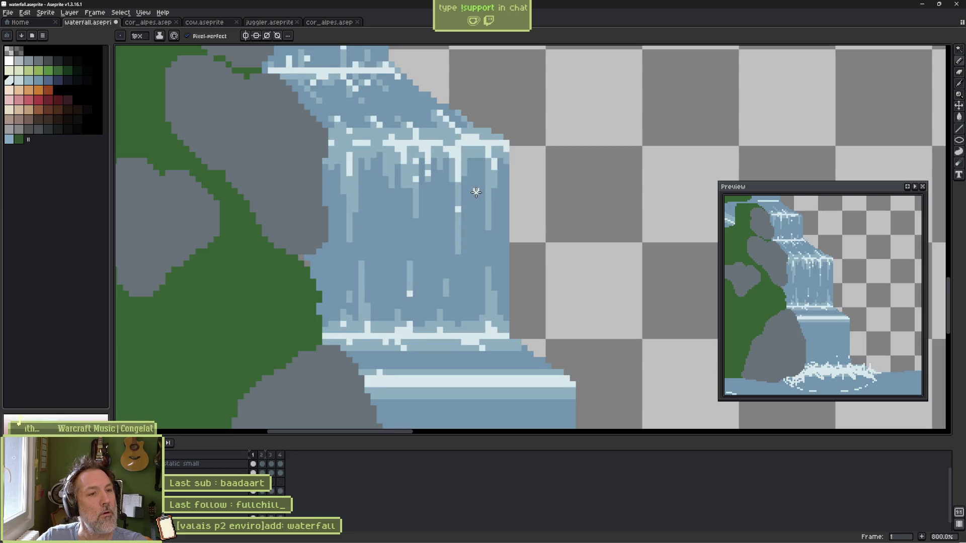
key("Left")
key("Left")
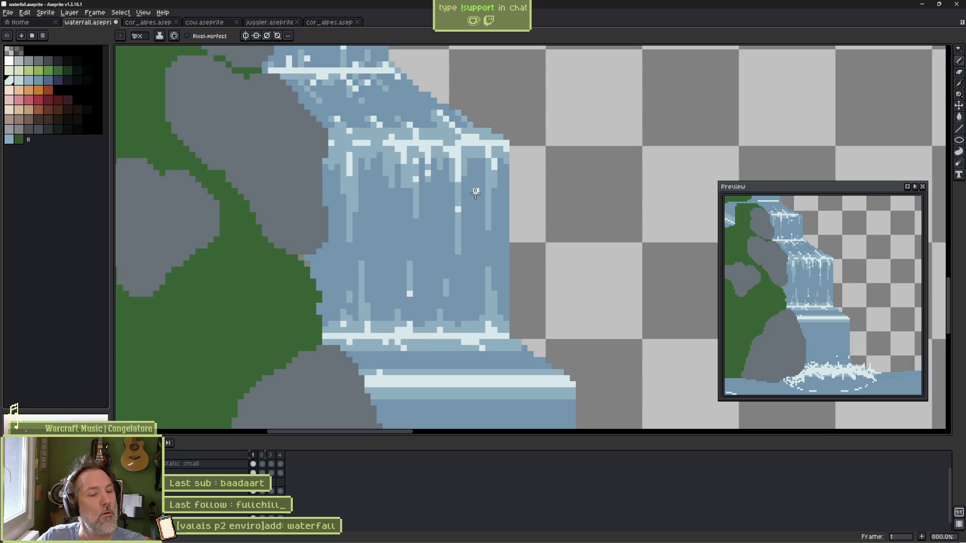
key("Right")
key("Left")
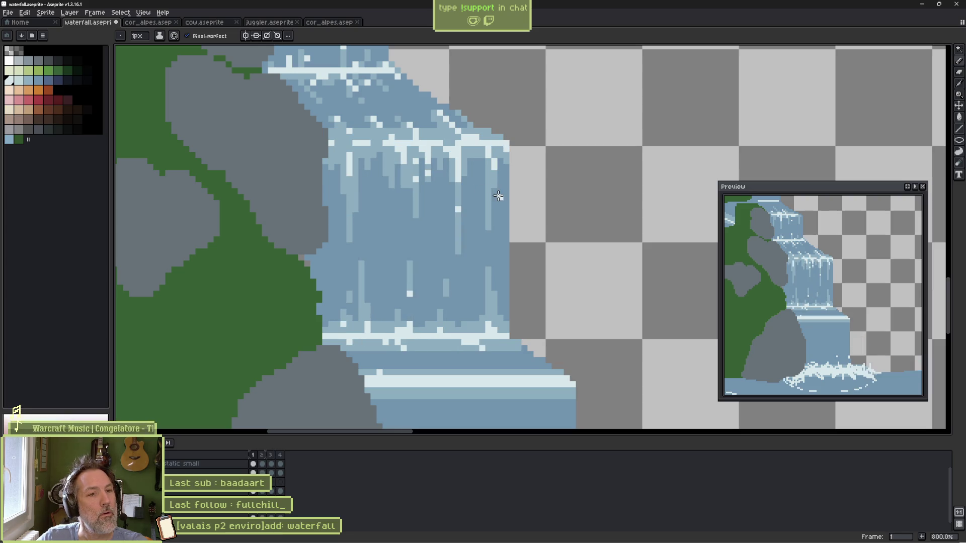
key("Right")
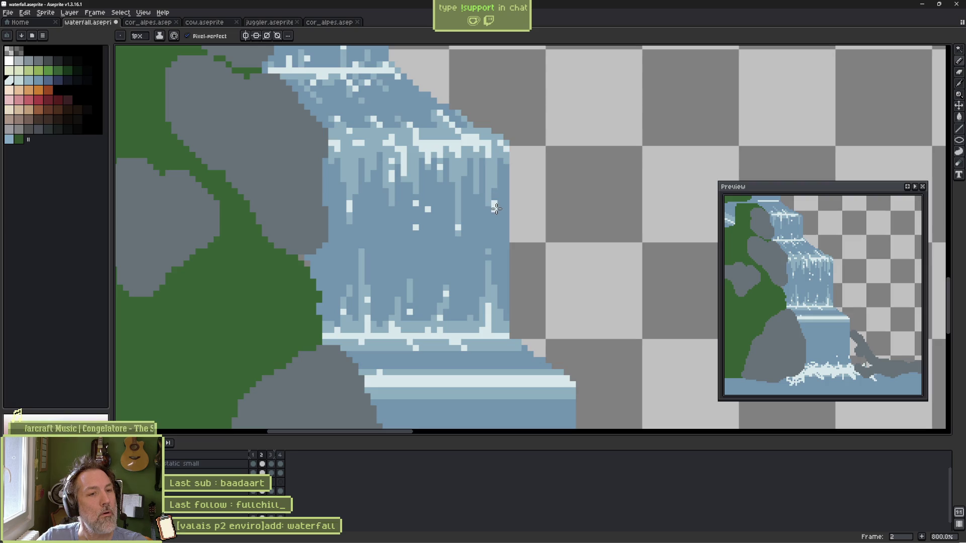
key("Right")
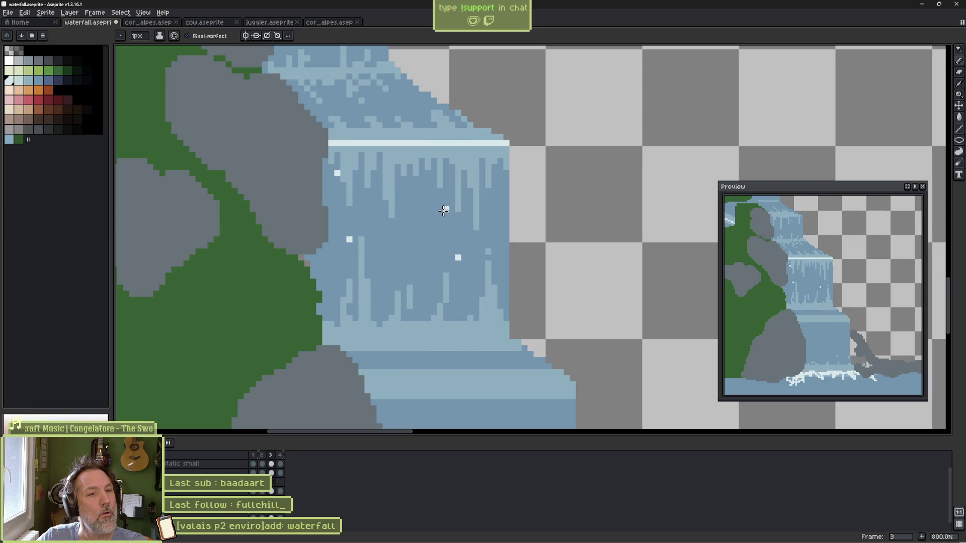
key("Right")
key("Left")
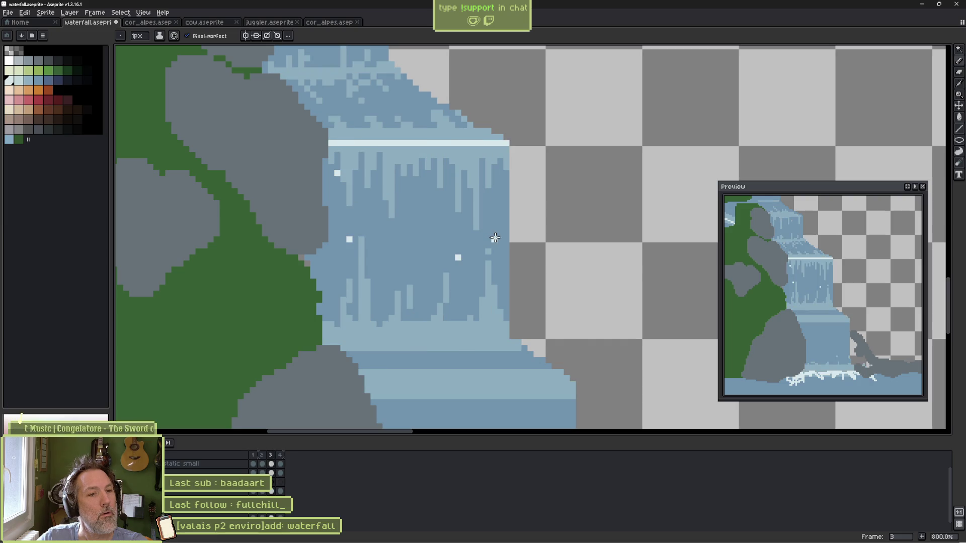
key("Right")
key("Left")
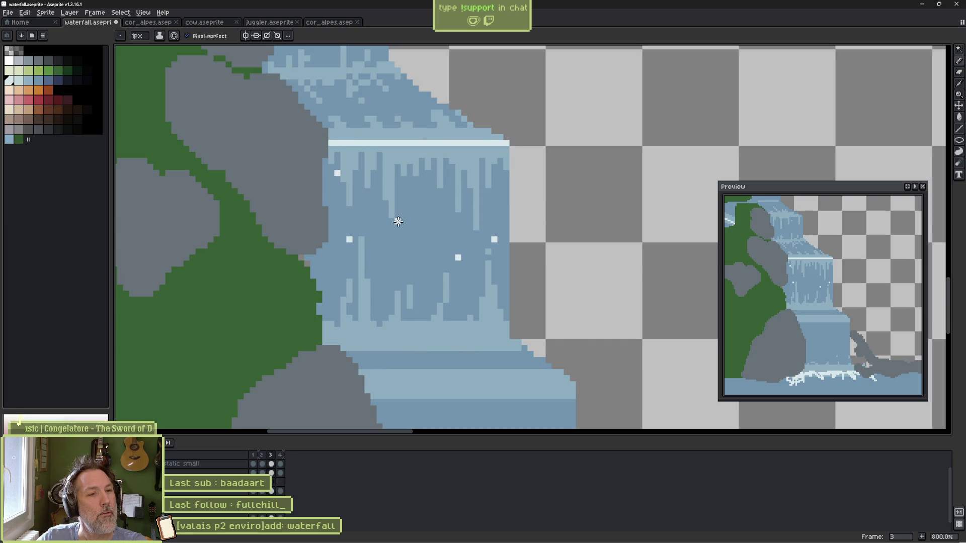
key("Return")
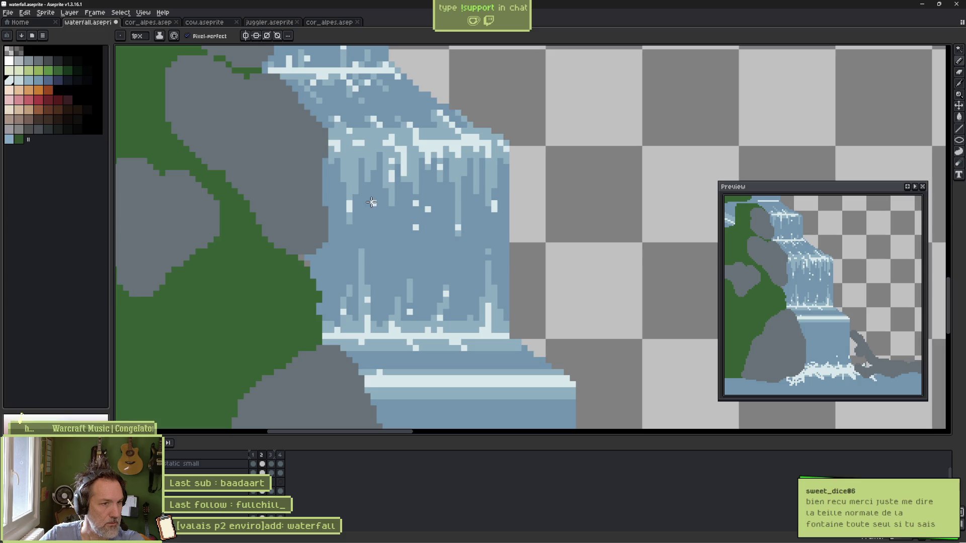
Step: Zoom out to 100%, try a Magic Wand selection on the sprite, then deselect with Ctrl+D
scroll(308, 211, "down", 3)
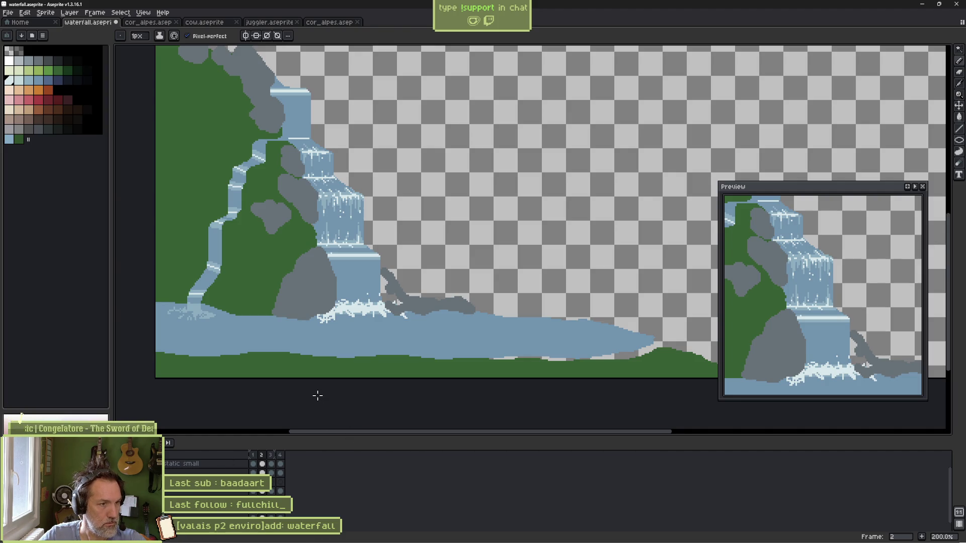
scroll(336, 217, "down", 2)
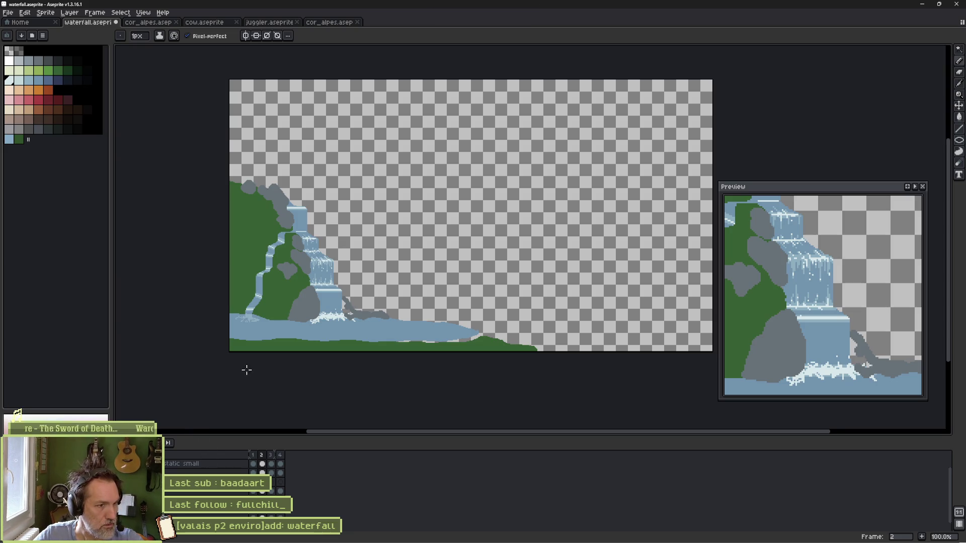
key("w")
left_click(275, 337)
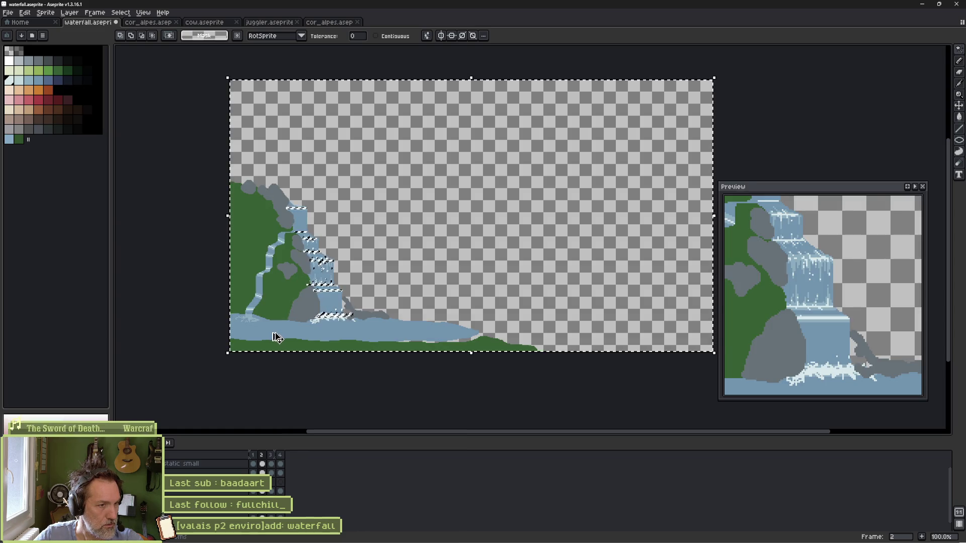
key("ctrl+d")
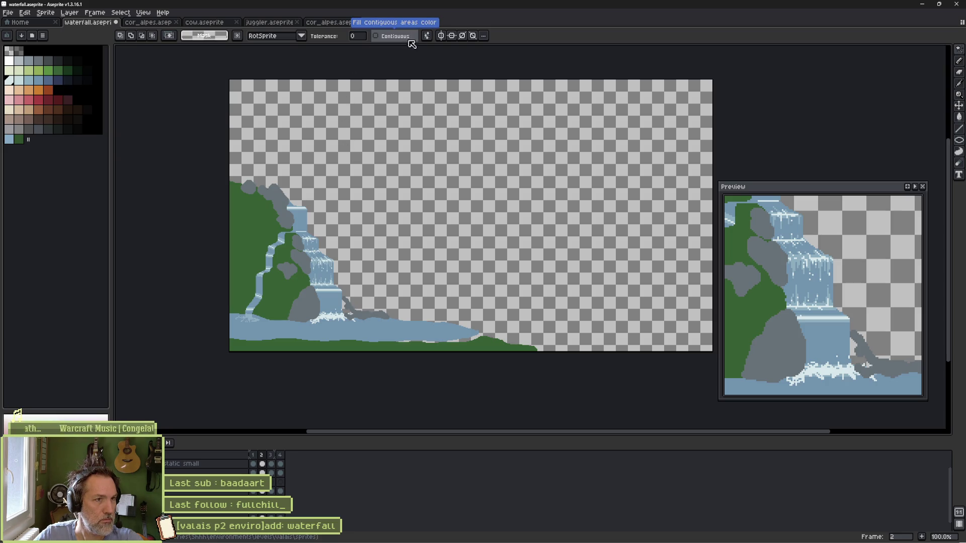
Step: Set the Magic Wand to Refer visible layers and select the blue waterfall and pool water
left_click(428, 36)
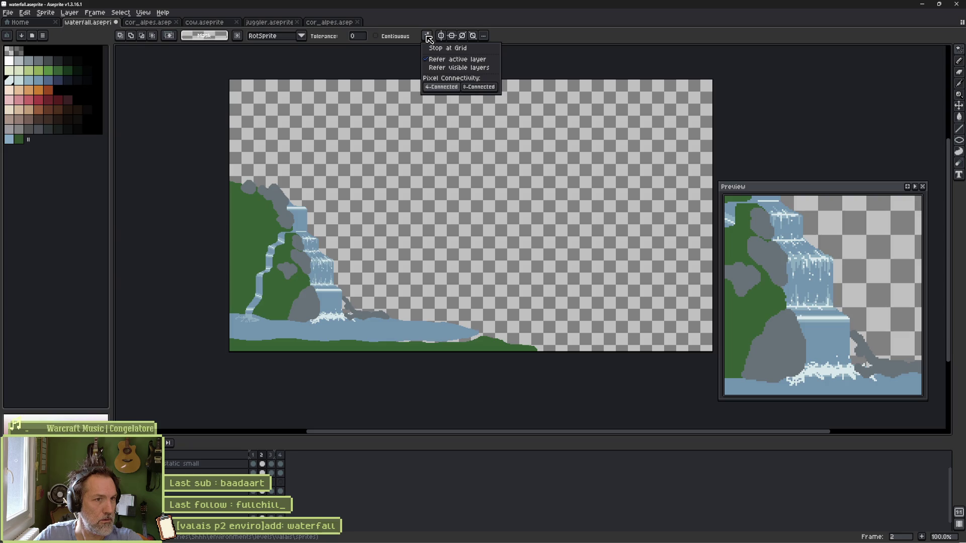
left_click(458, 68)
left_click(300, 220)
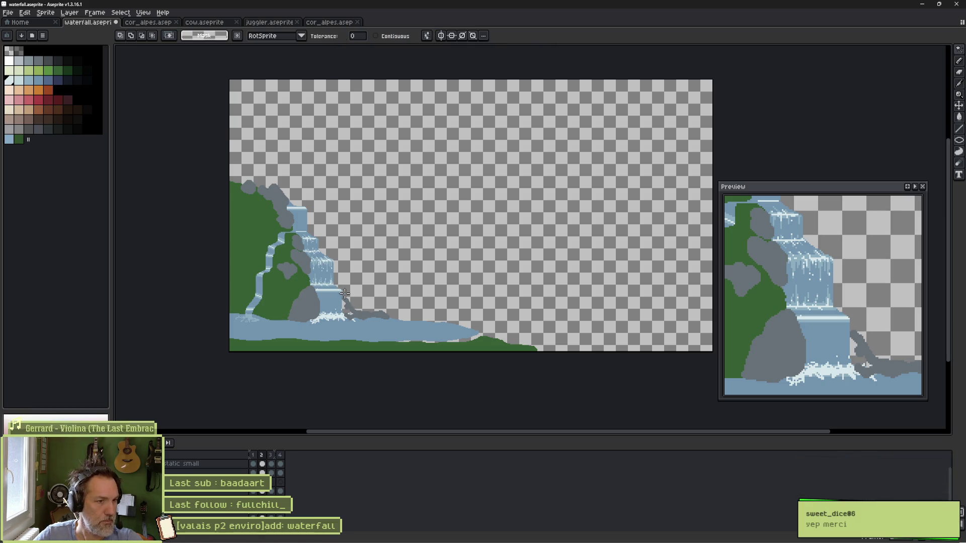
Step: Zoom to 1600% and paint a white foam pixel on frame 2, then undo it
scroll(326, 291, "up", 4)
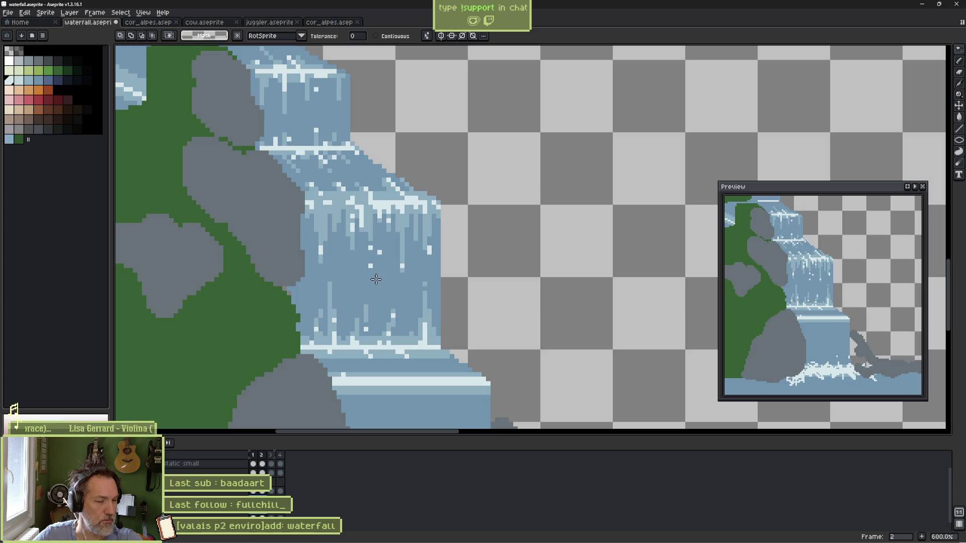
scroll(376, 279, "up", 4)
key("b")
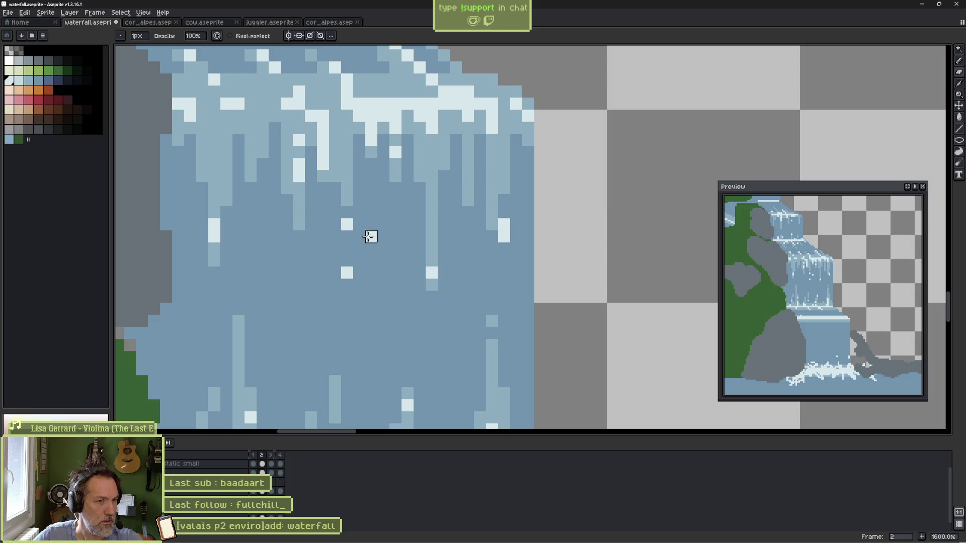
key("v")
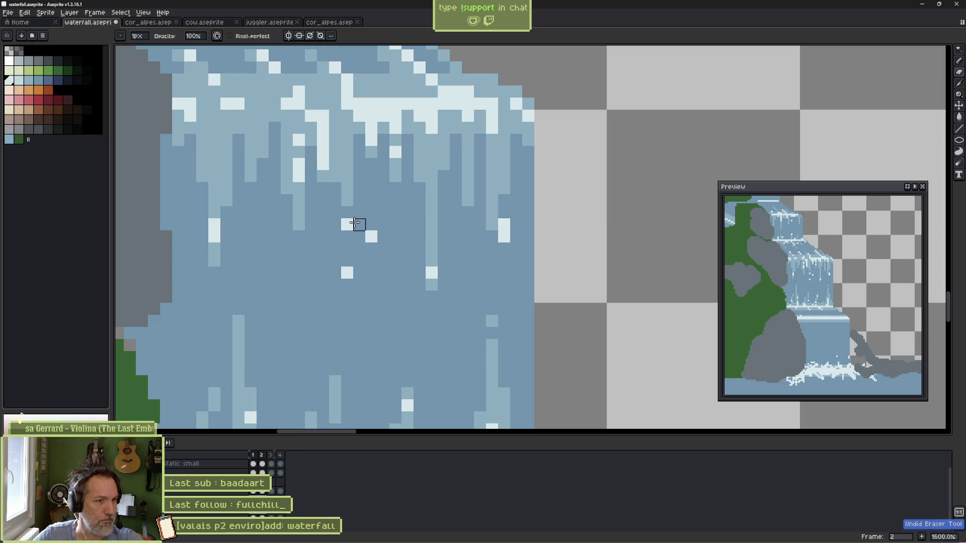
key("b")
left_click(347, 224)
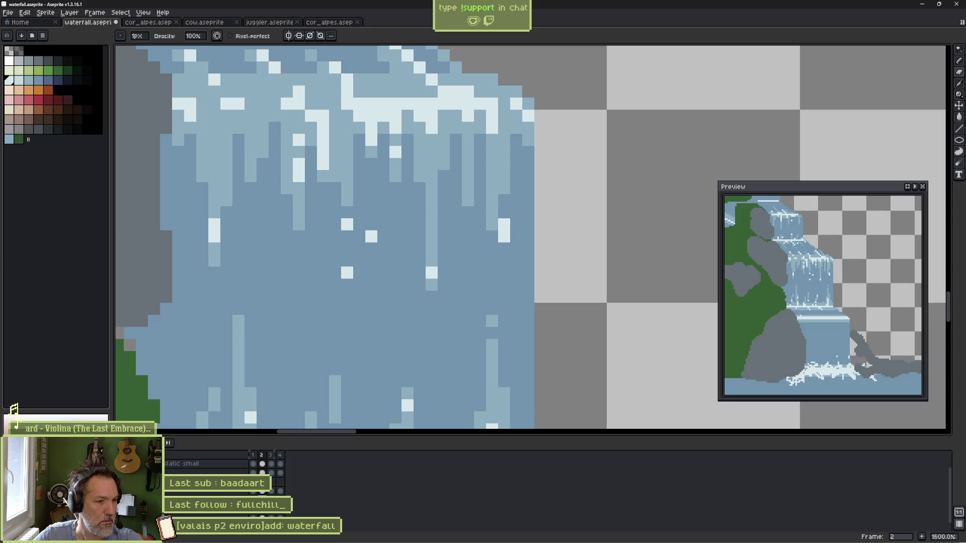
key("ctrl+z")
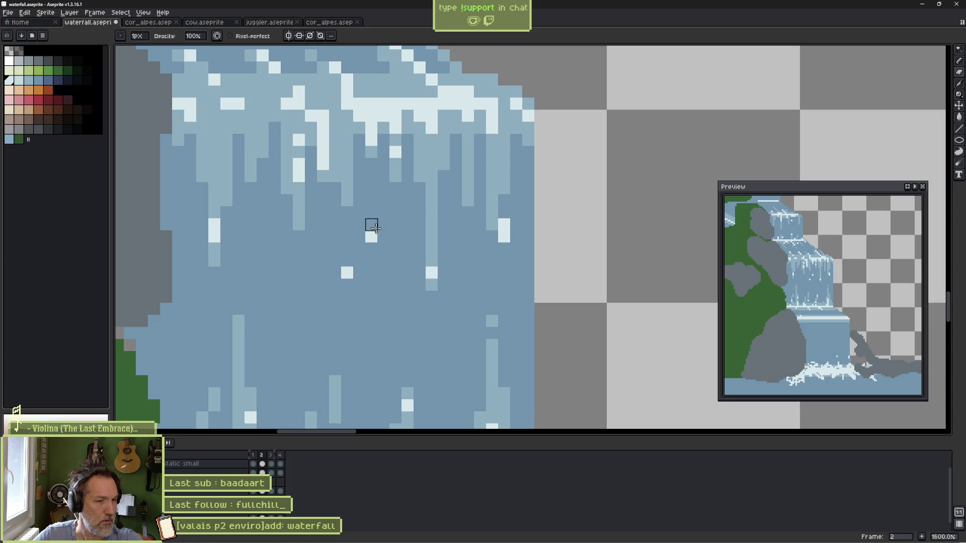
key("b")
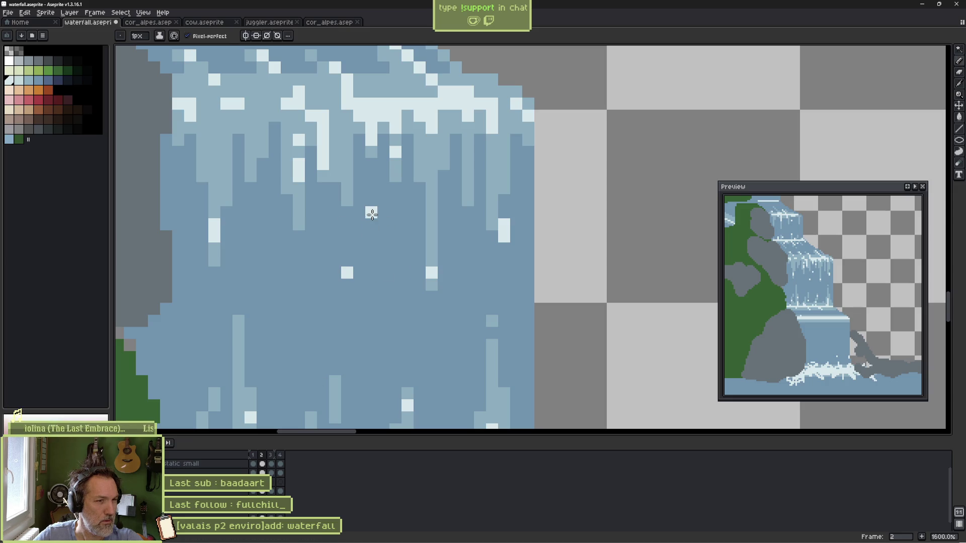
Step: Compare frames 1 and 2, switch to the Eraser, and move to frame 3
key("Left")
key("Right")
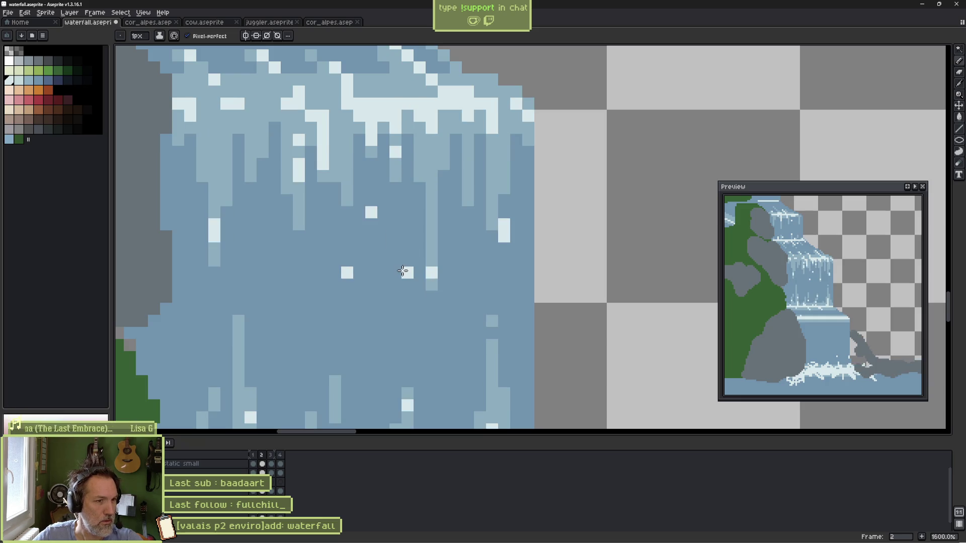
key("Left")
key("Right")
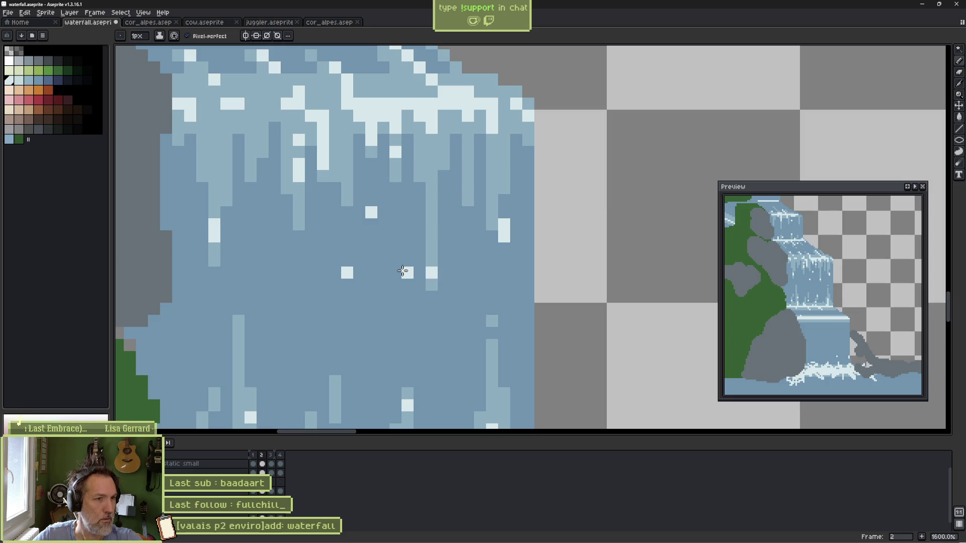
key("Left")
key("Right")
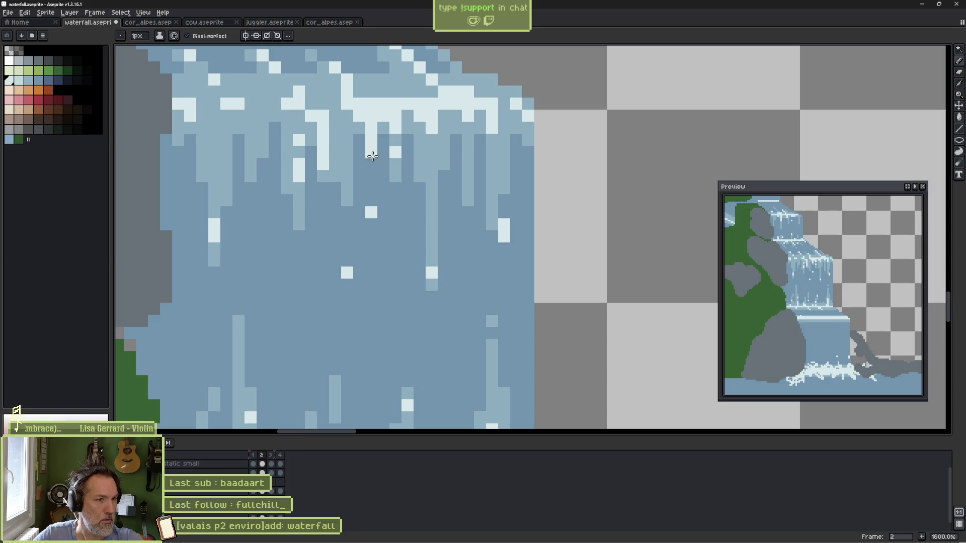
key("e")
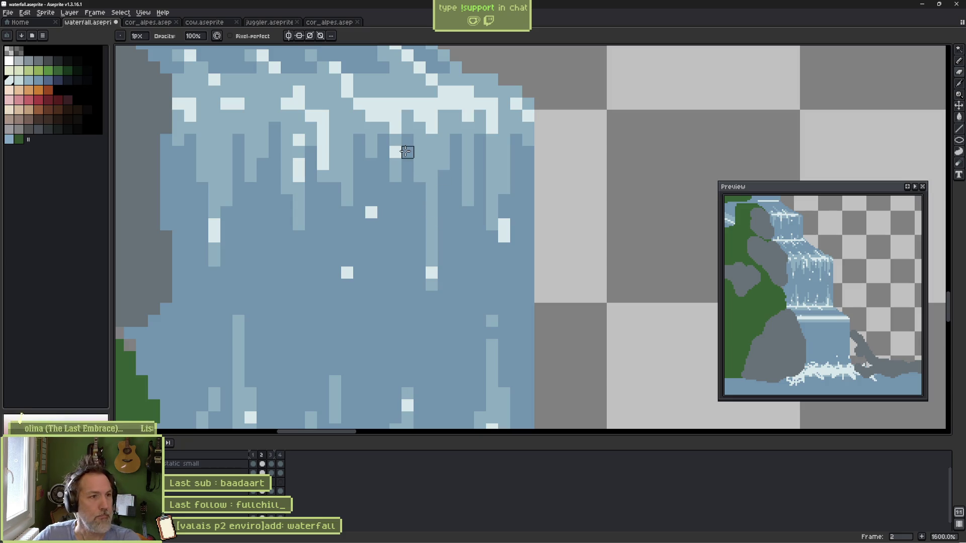
key("period")
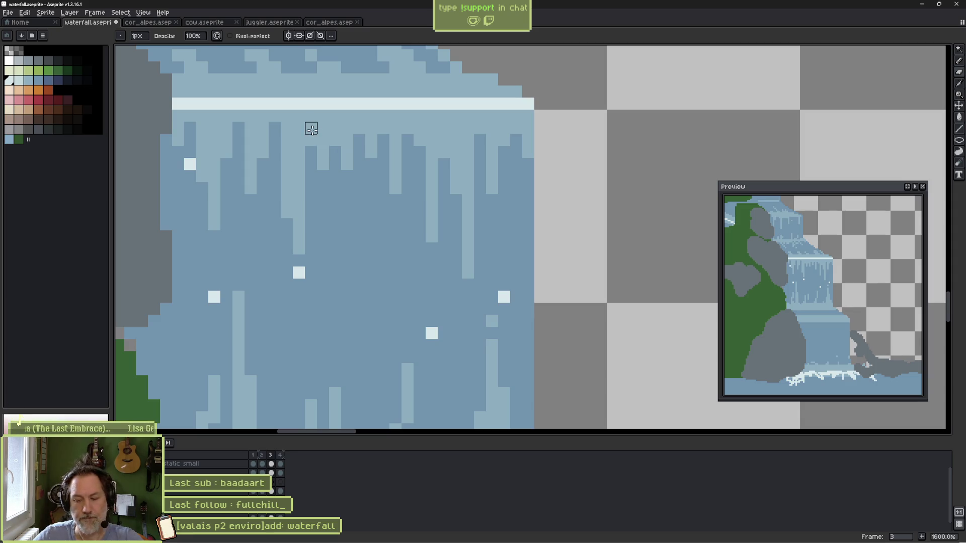
Step: Flip between frames 2 and 3 to compare the foam highlights
key("comma")
key("period")
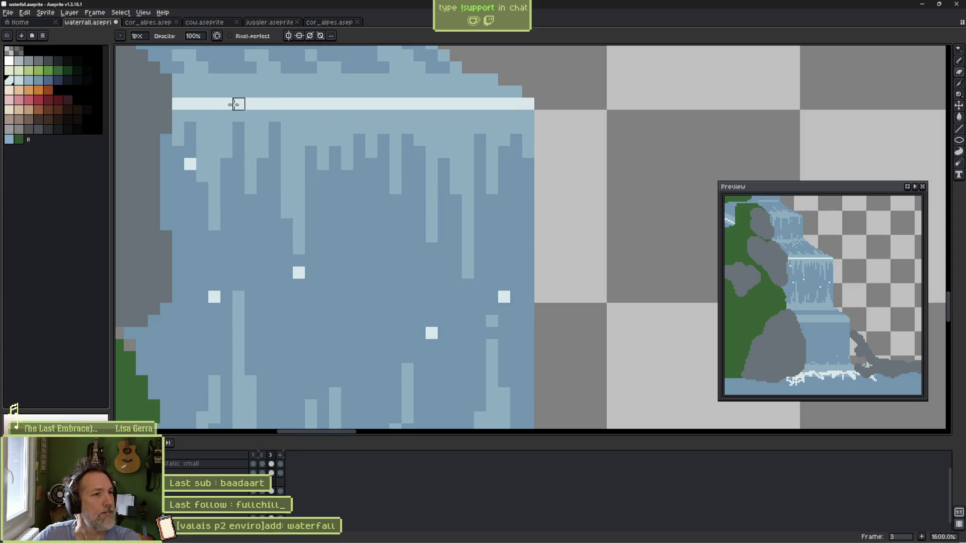
key("comma")
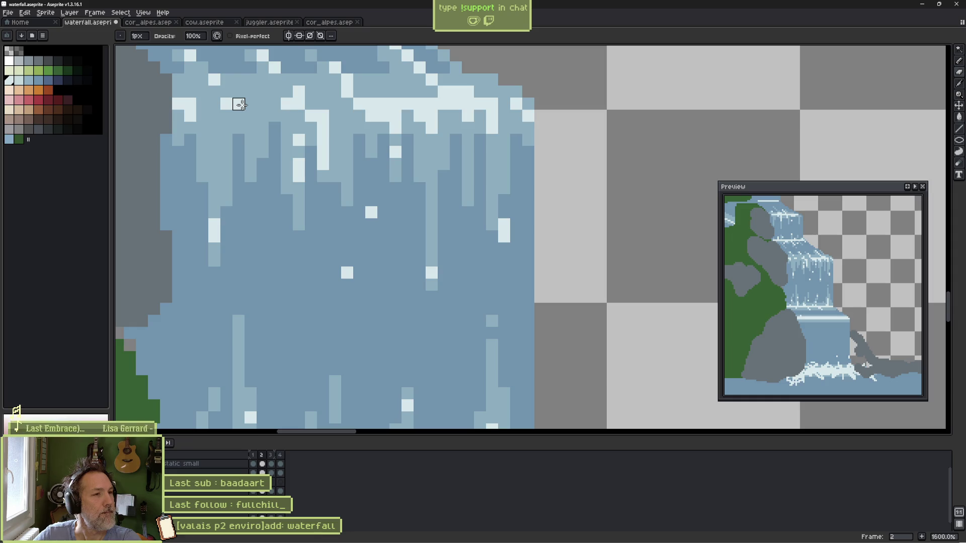
key("period")
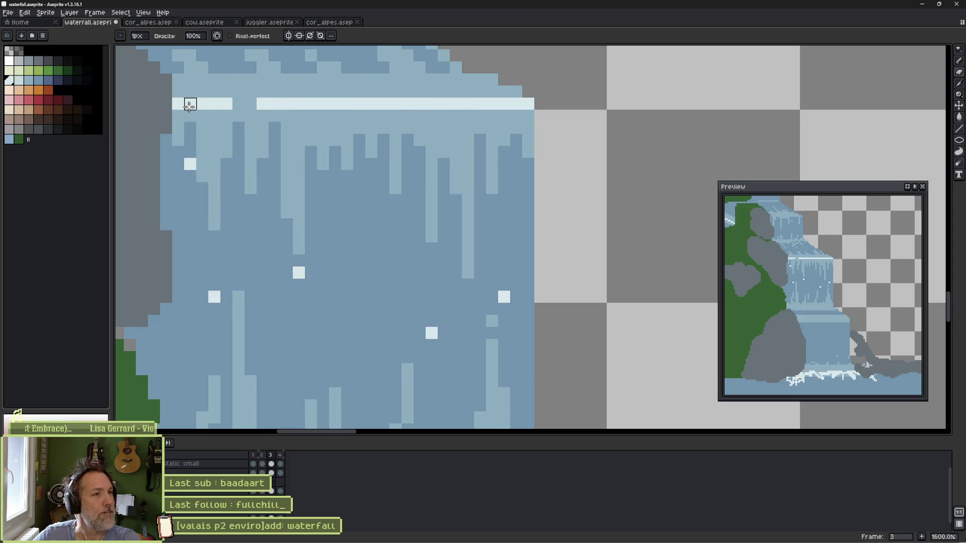
key("comma")
key("period")
key("period")
key("comma")
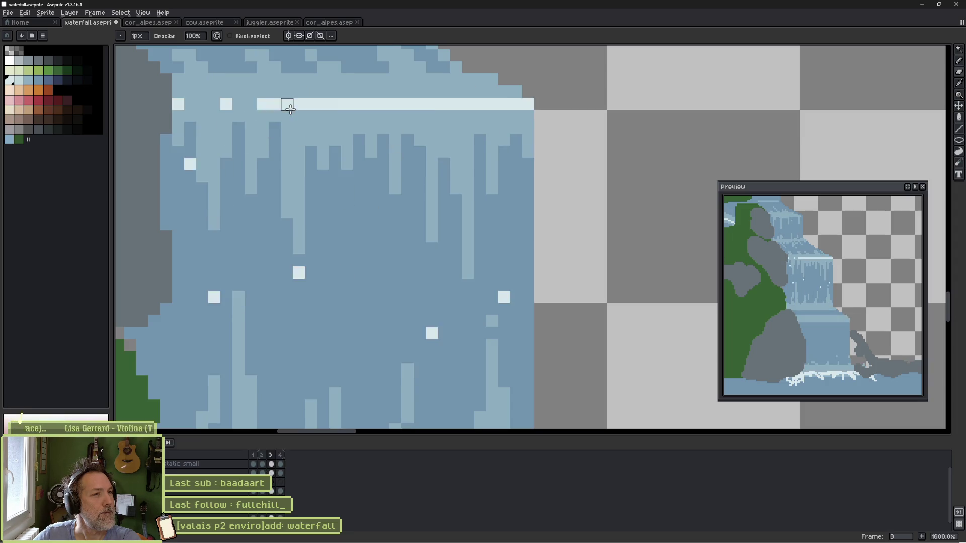
key("comma")
key("period")
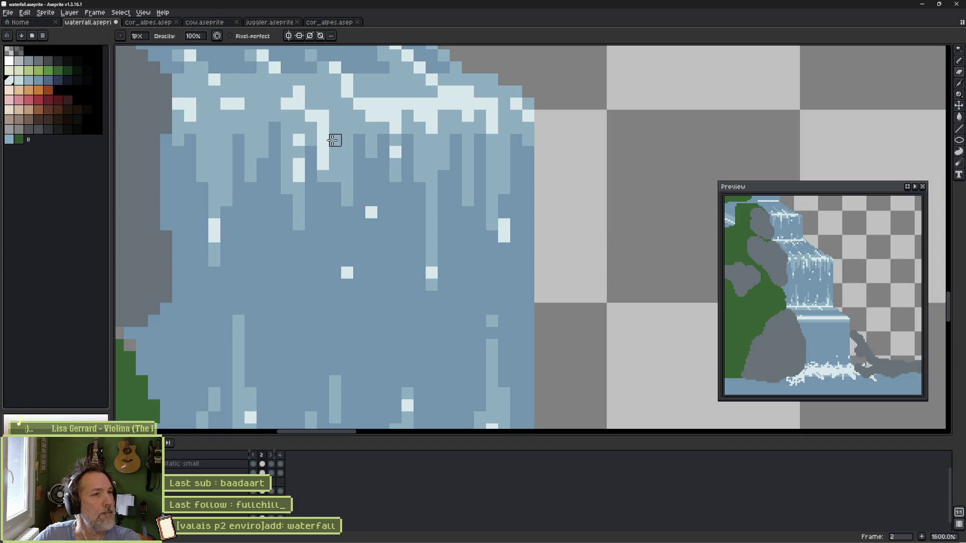
key("comma")
Step: Break gaps into the long bright foam line on the crest and compare frames 3 and 4
key("comma")
key("period")
key("period")
left_click_drag(343, 105, 370, 104)
left_click(299, 104)
key("comma")
key("period")
key("period")
key("comma")
key("comma")
key("period")
key("period")
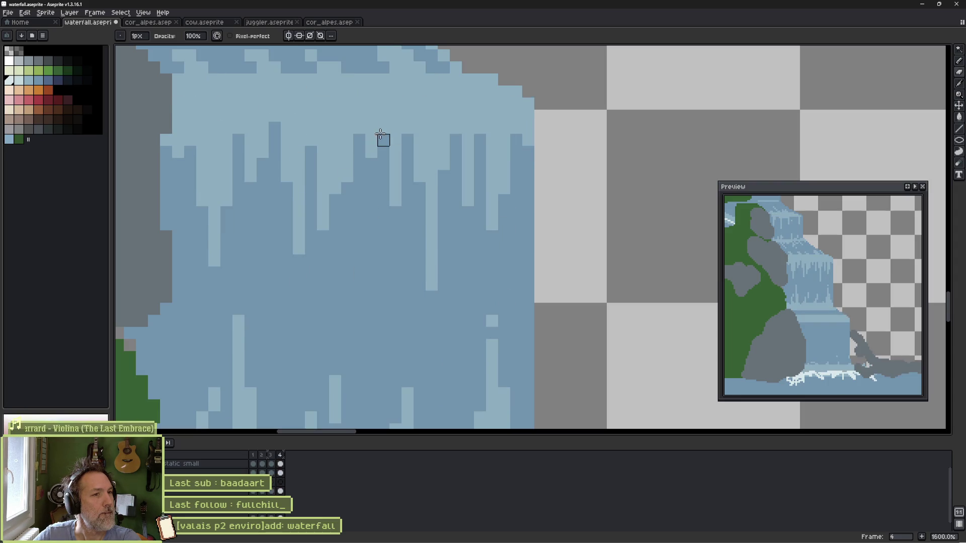
key("comma")
key("comma")
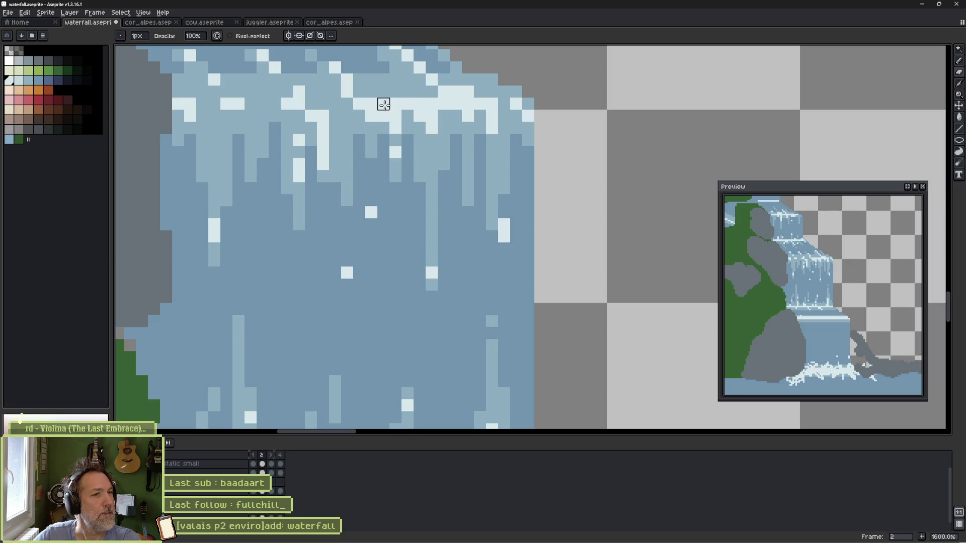
key("period")
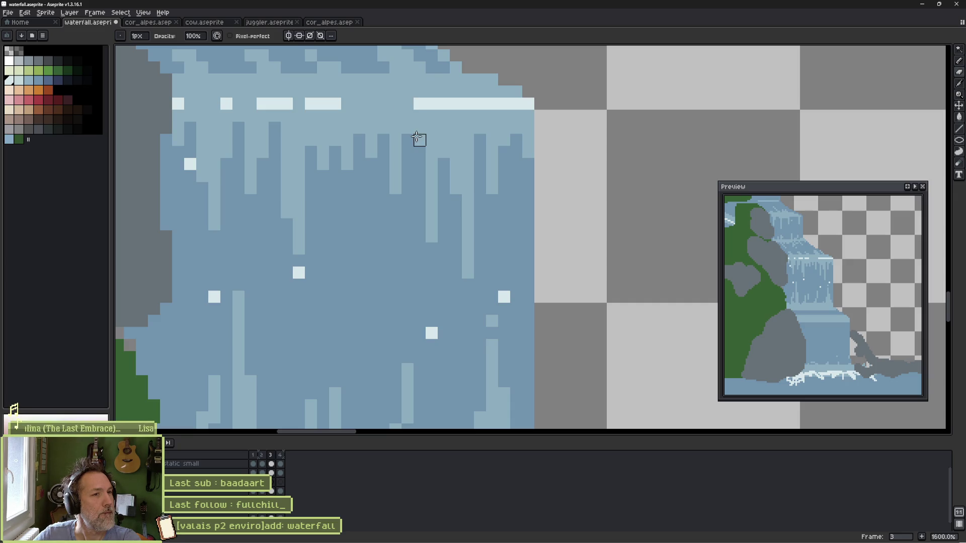
key("period")
key("period")
key("period")
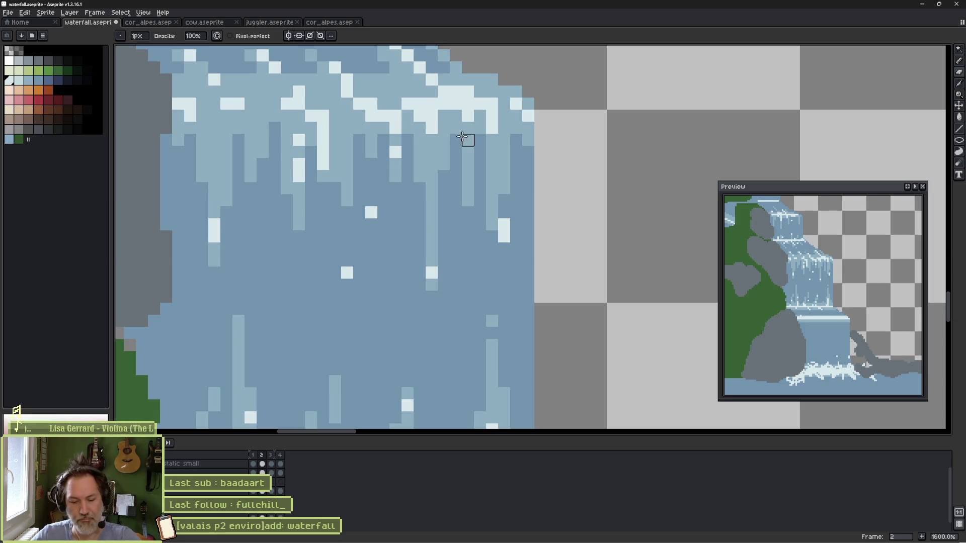
Step: Save the waterfall file, play and stop the loop, then step through frames 1 to 3
key("ctrl+s")
key("Return")
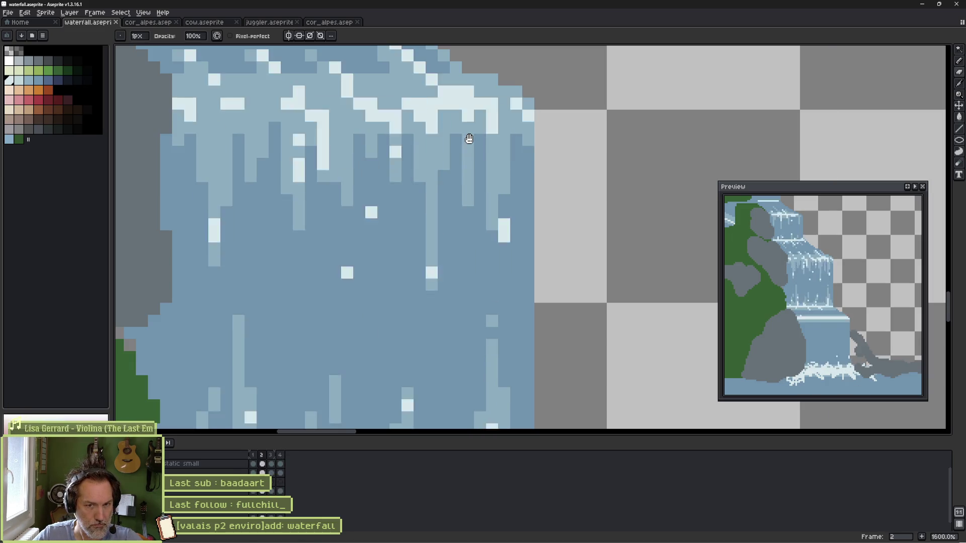
key("Return")
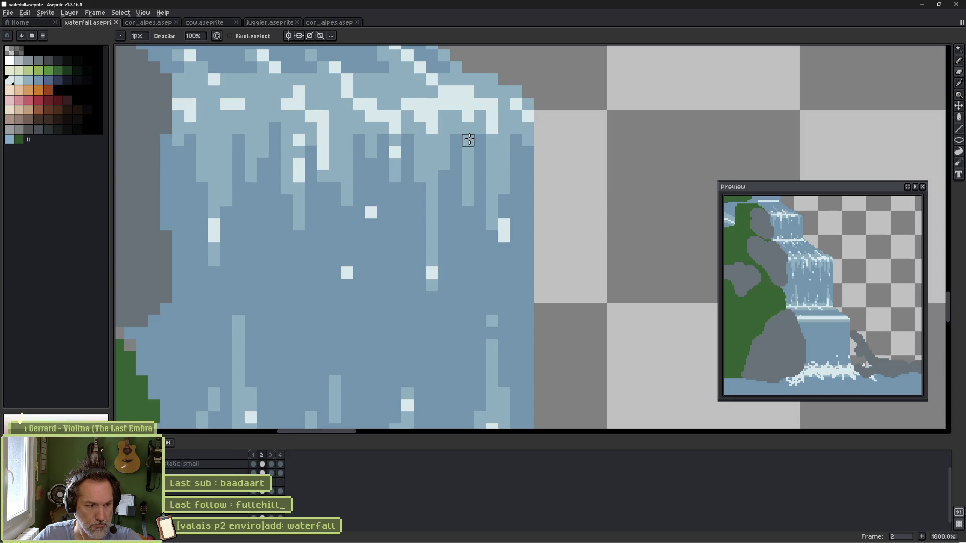
key("comma")
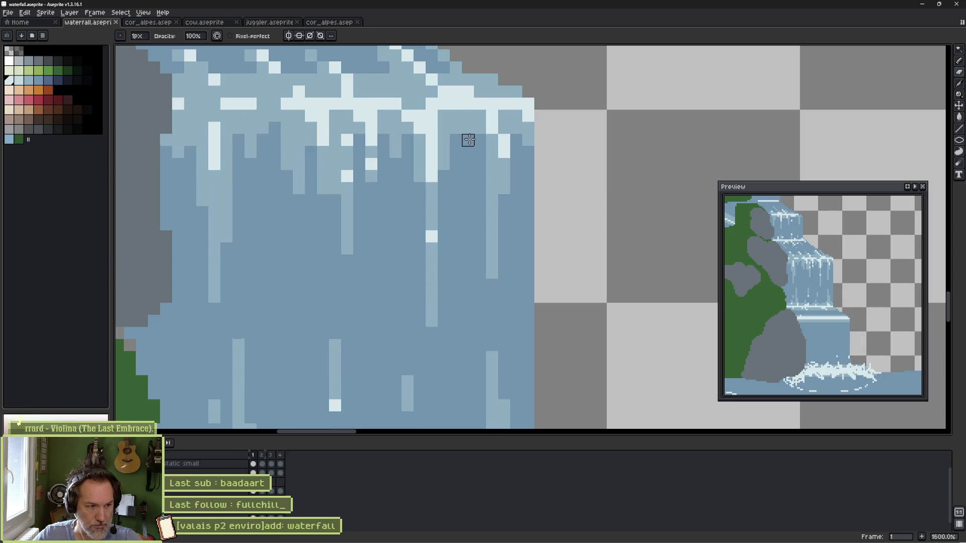
key("period")
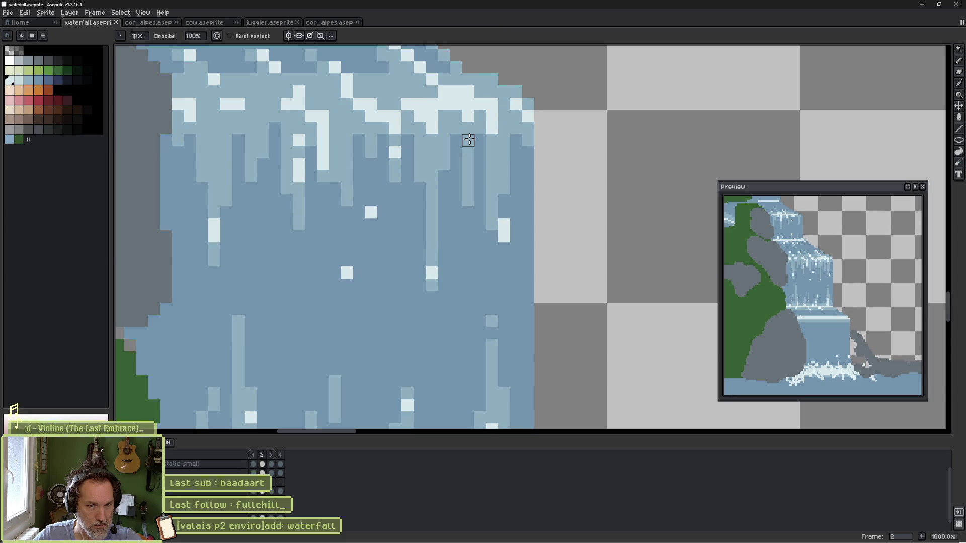
key("period")
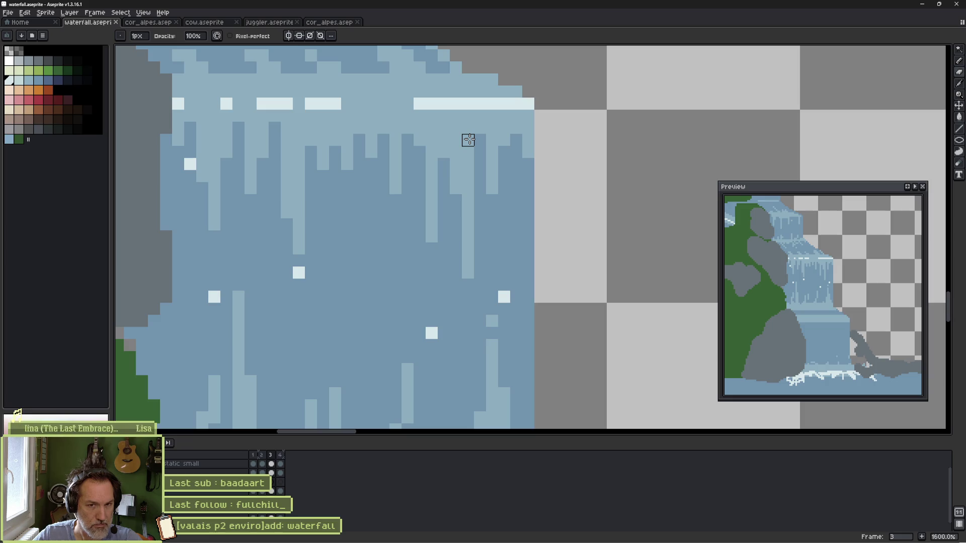
Step: Scatter light foam pixels along the waterfall crest in frame 3 with the Pencil
key("b")
key("comma")
key("period")
left_click_drag(384, 116, 383, 128)
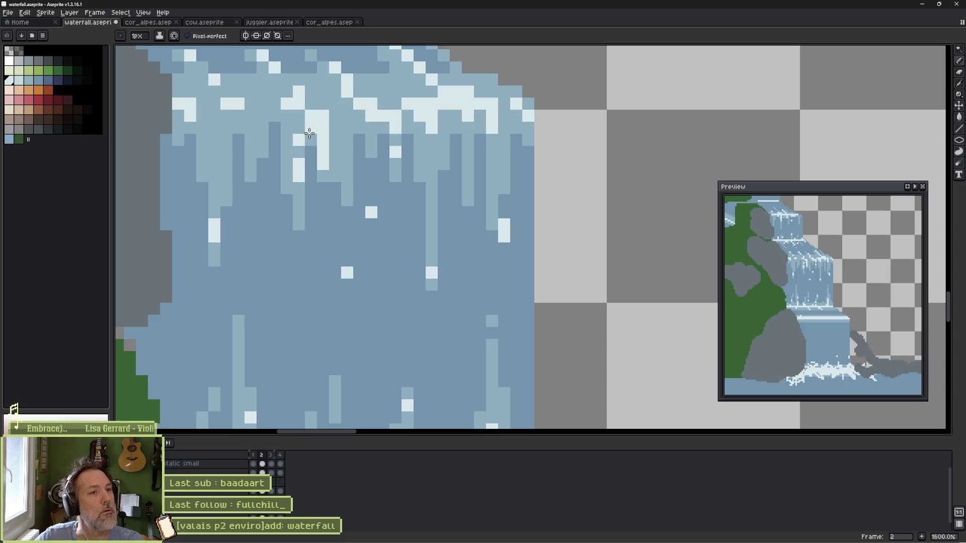
left_click_drag(434, 115, 443, 128)
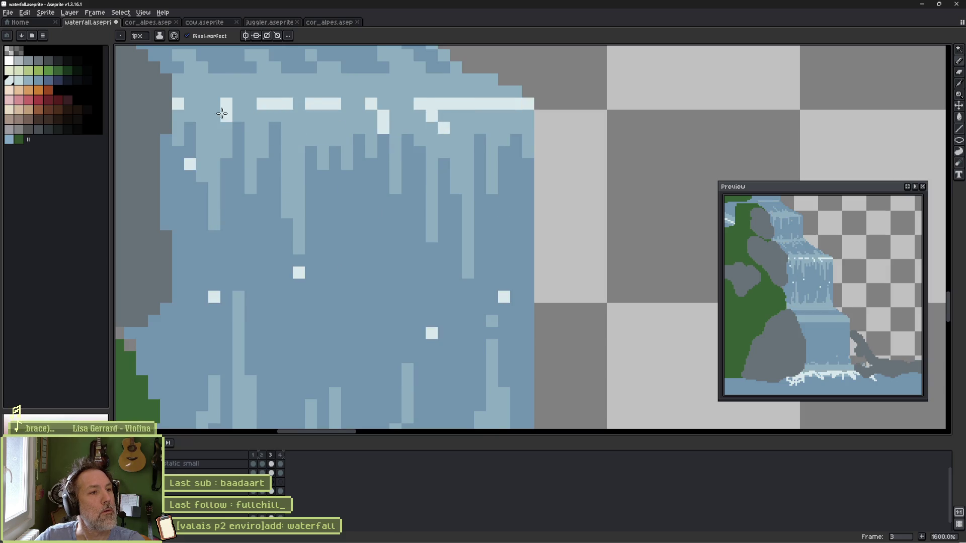
left_click_drag(201, 115, 226, 128)
left_click(202, 91)
left_click(215, 80)
left_click(203, 67)
left_click(275, 80)
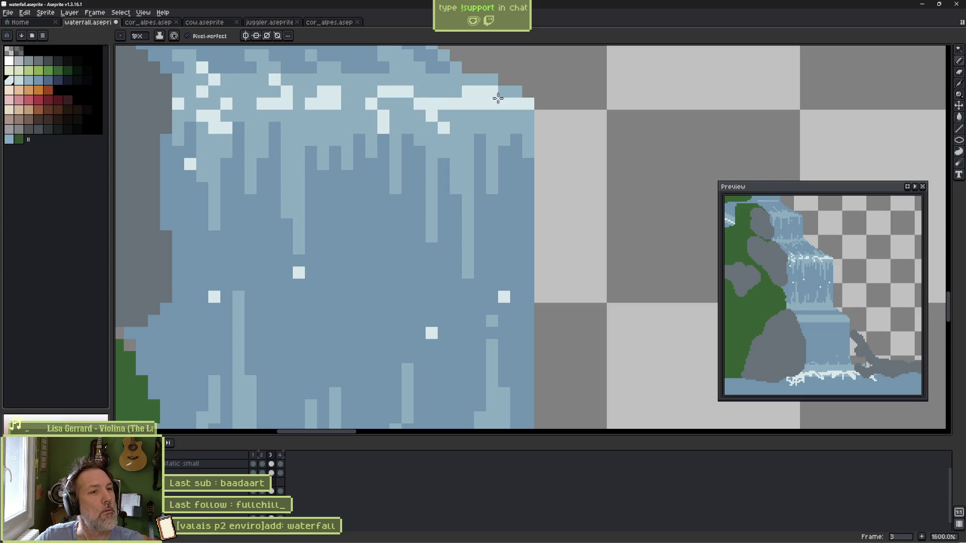
Step: Compare frame 3 against frame 2 and play the waterfall loop
key("comma")
key("period")
key("Return")
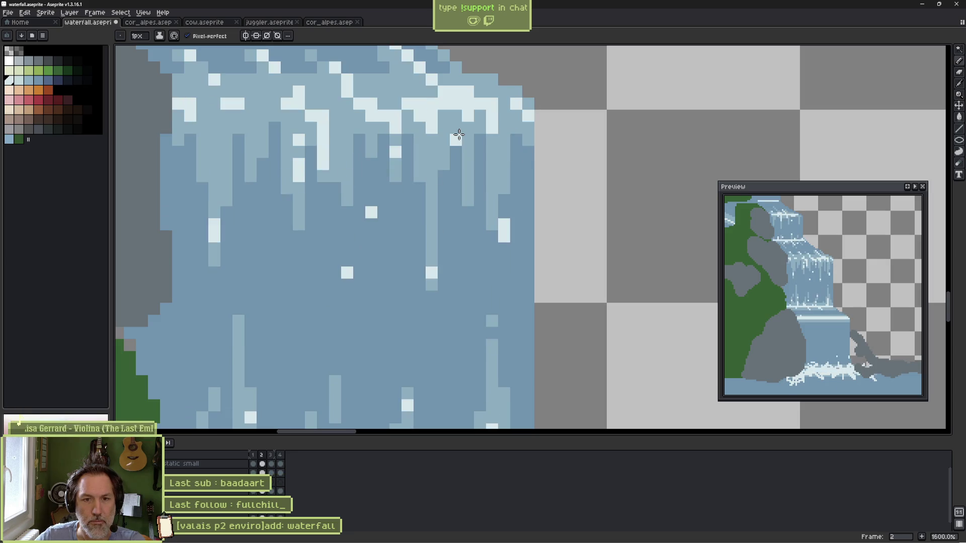
scroll(421, 119, "up", 3)
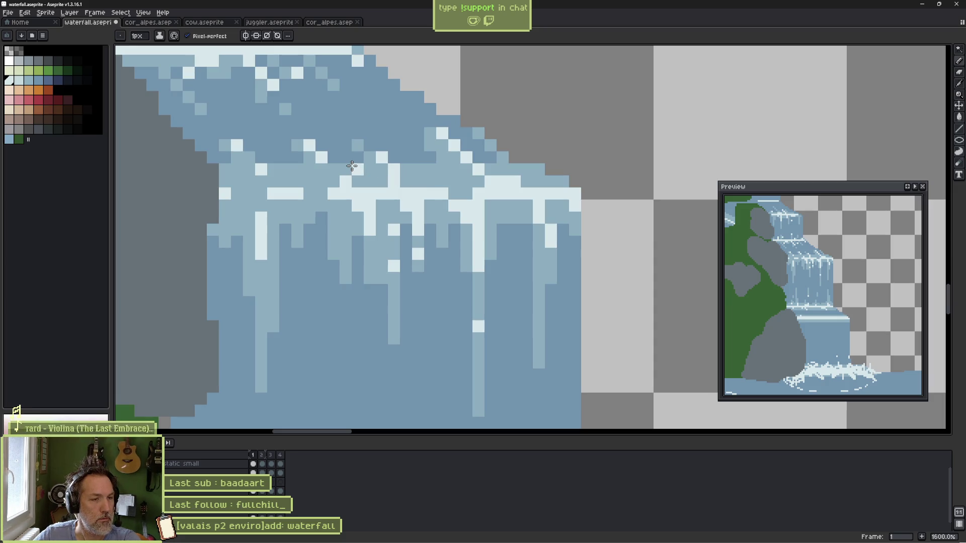
Step: Knock stray crest foam highlights back to the base blue
key("l")
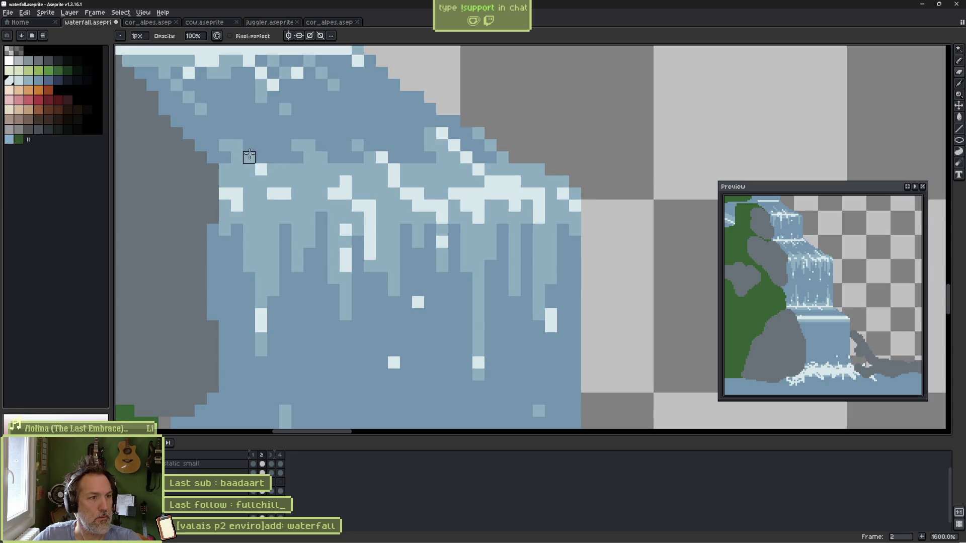
left_click_drag(373, 156, 393, 164)
left_click_drag(438, 134, 466, 166)
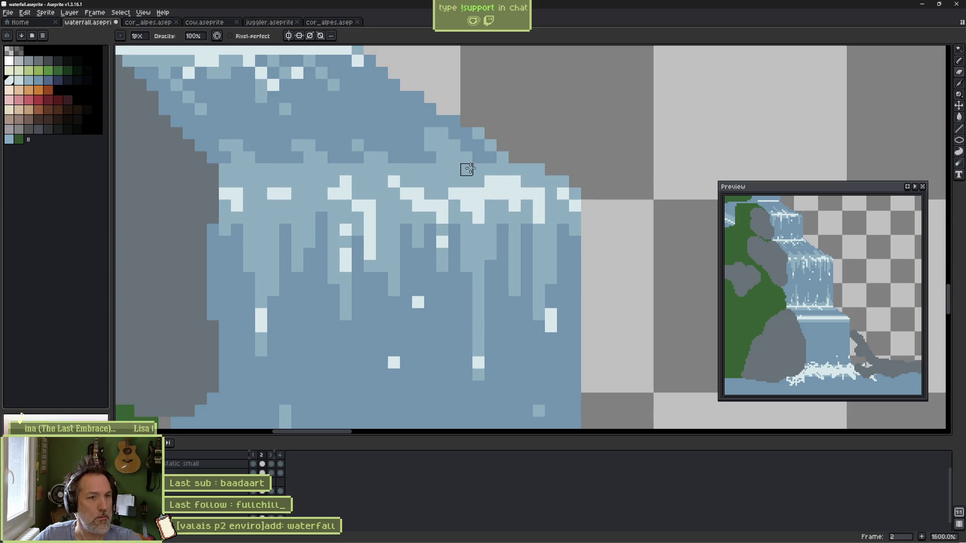
Step: Add a light foam pixel on the crest in frame 2, flipping frames to compare
key("b")
key("period")
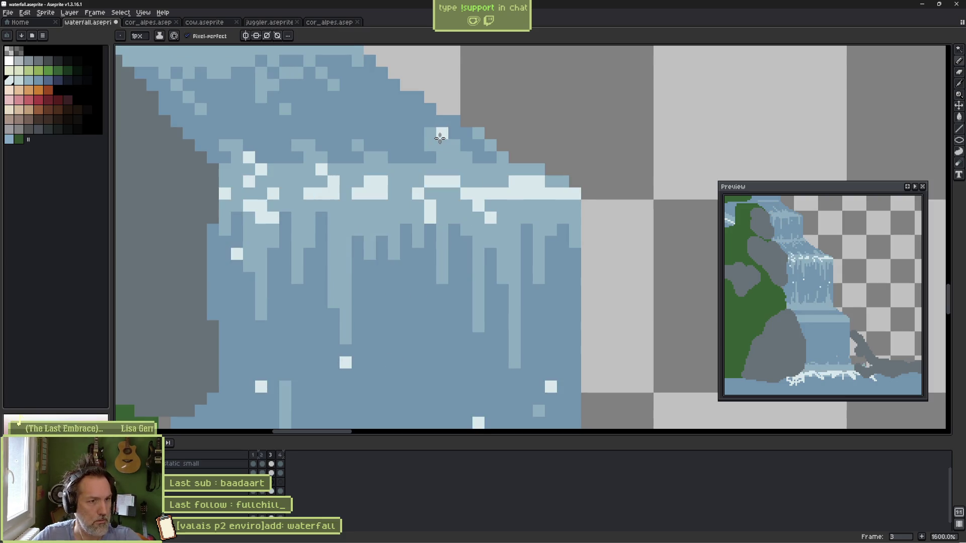
key("comma")
key("comma")
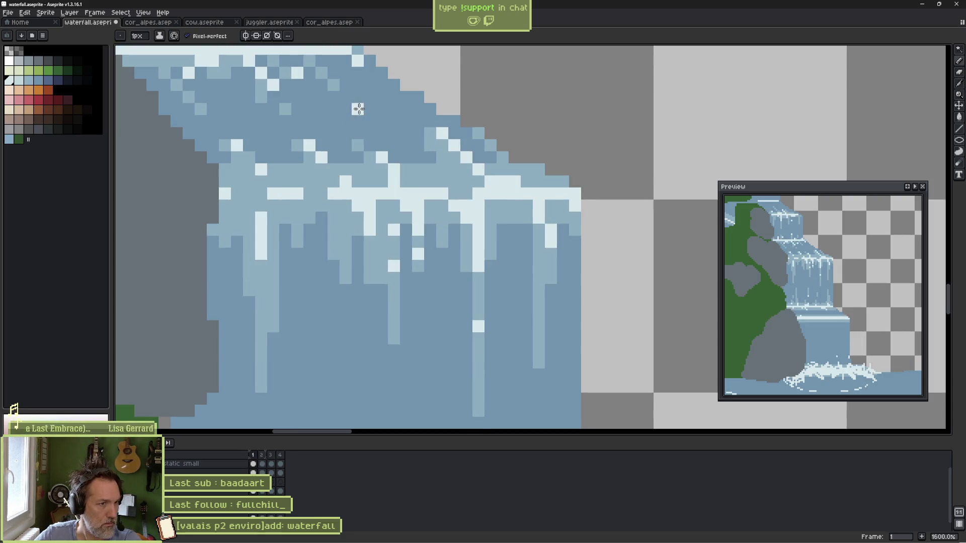
key("period")
left_click(319, 159)
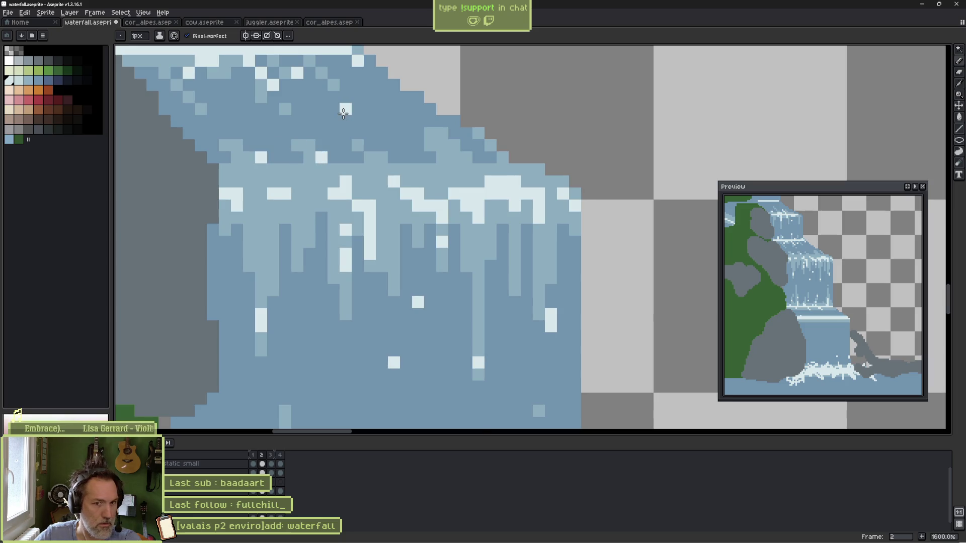
key("period")
key("period")
key("comma")
key("comma")
key("period")
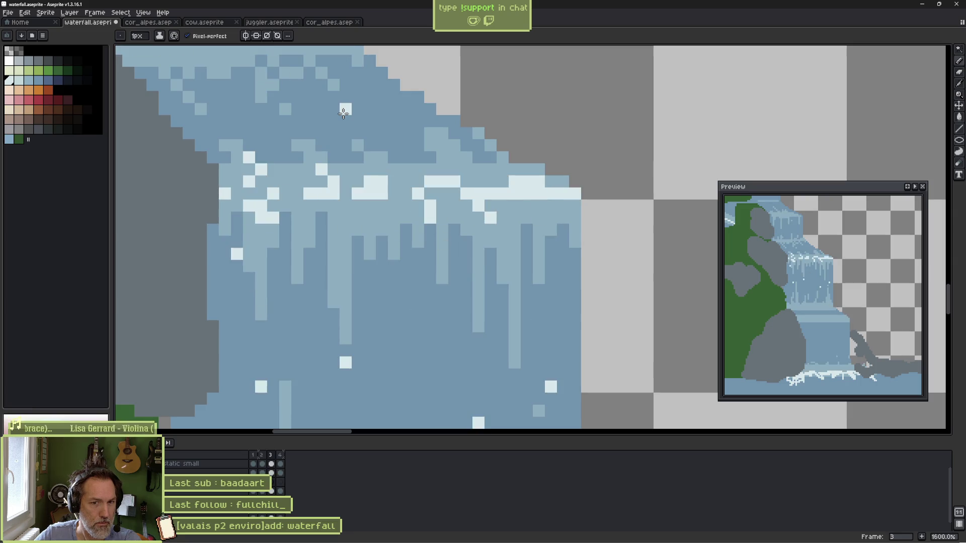
key("period")
key("comma")
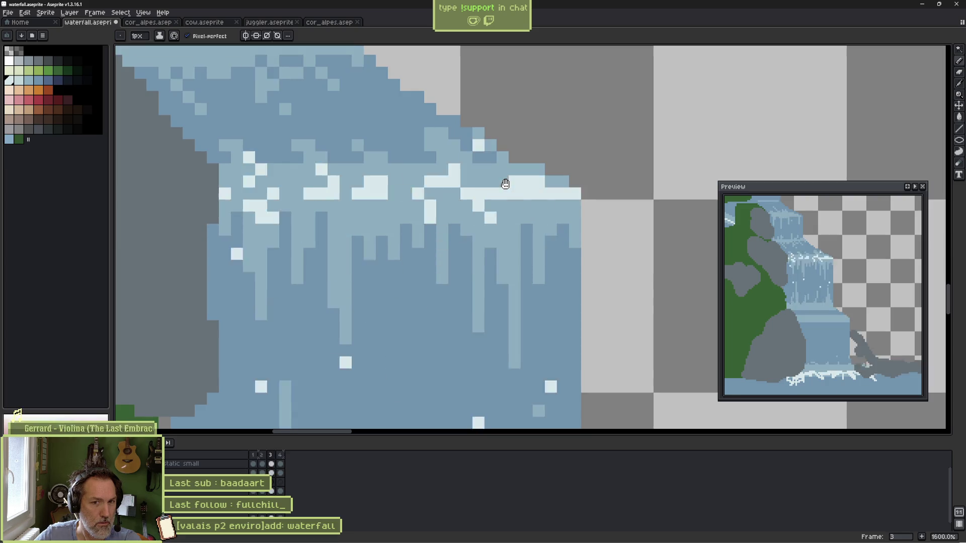
key("Return")
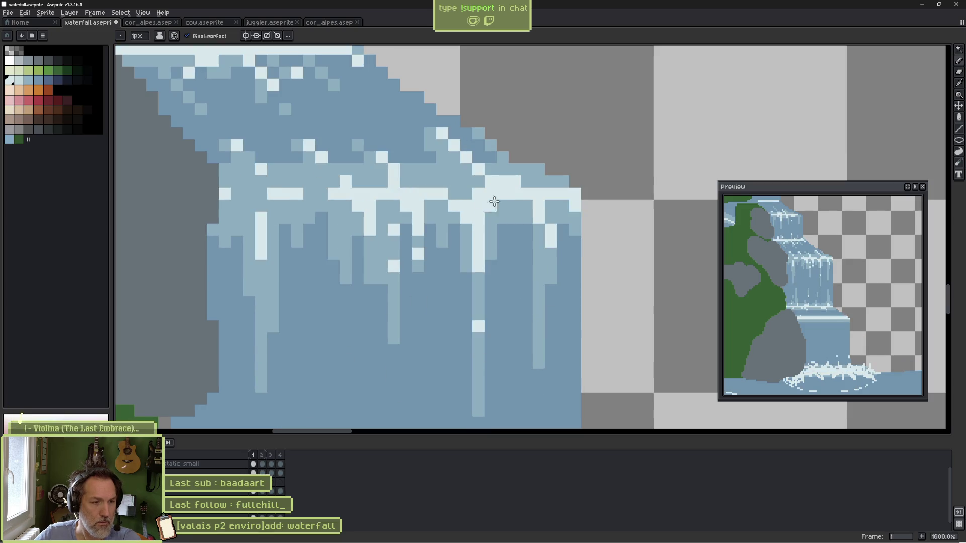
Step: Add light-blue pixels on the falling water and eyedrop the light blue from the waterfall
left_click(321, 182)
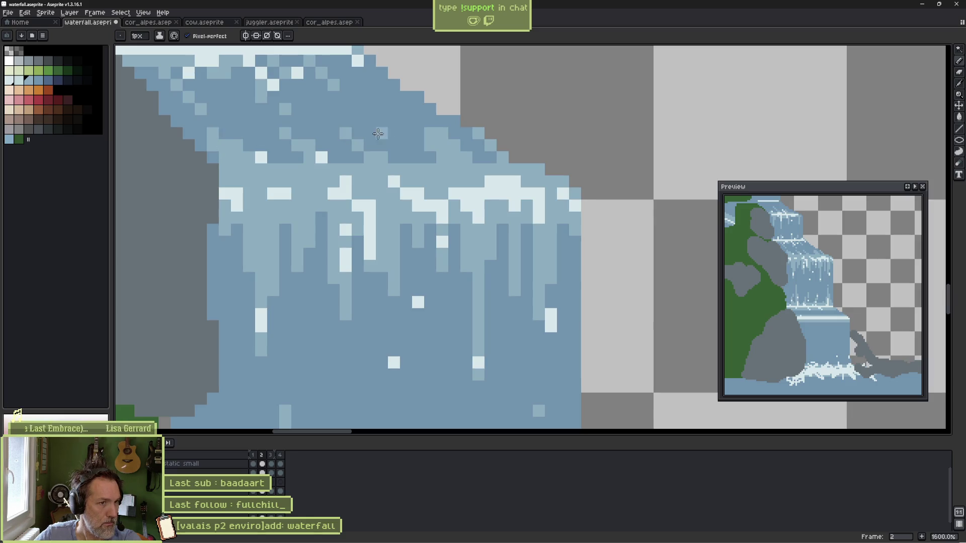
left_click(322, 121)
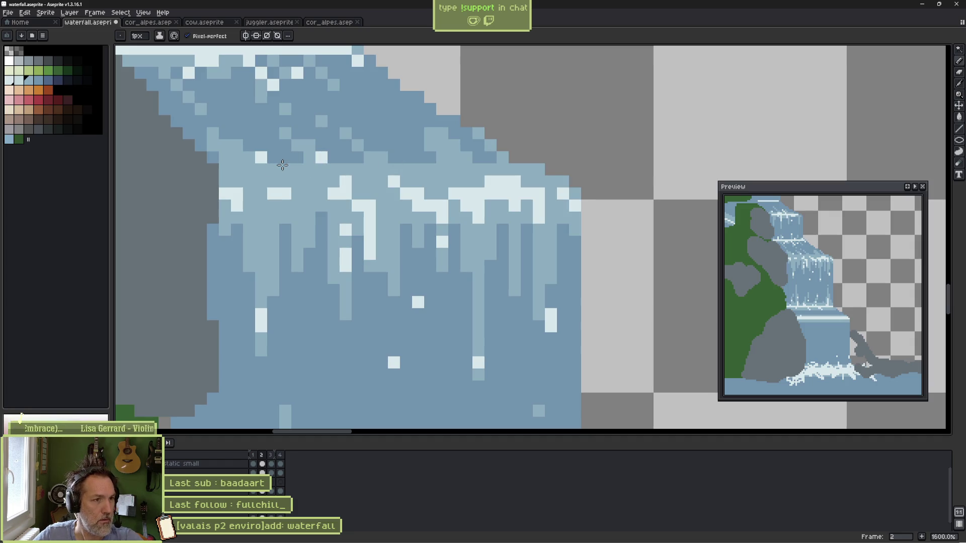
left_click(288, 154, "alt")
left_click(249, 157, "alt")
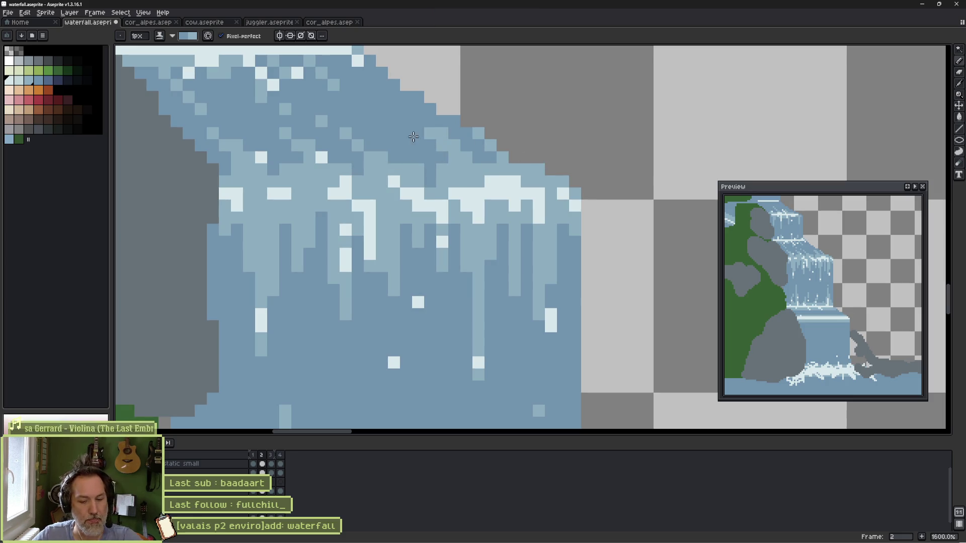
Step: Place a lighter-blue pixel on the water, then step through the frames back to frame 2
left_click(406, 121)
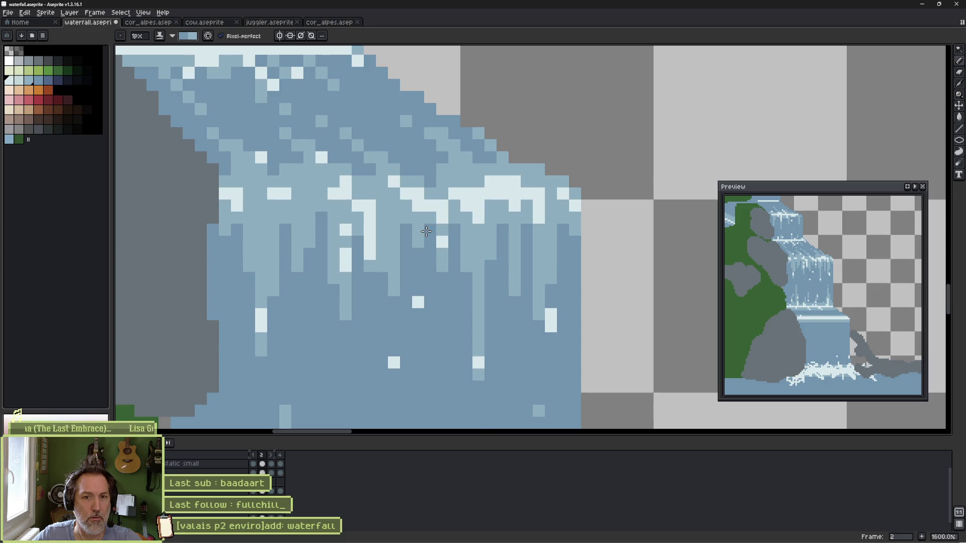
key("Right")
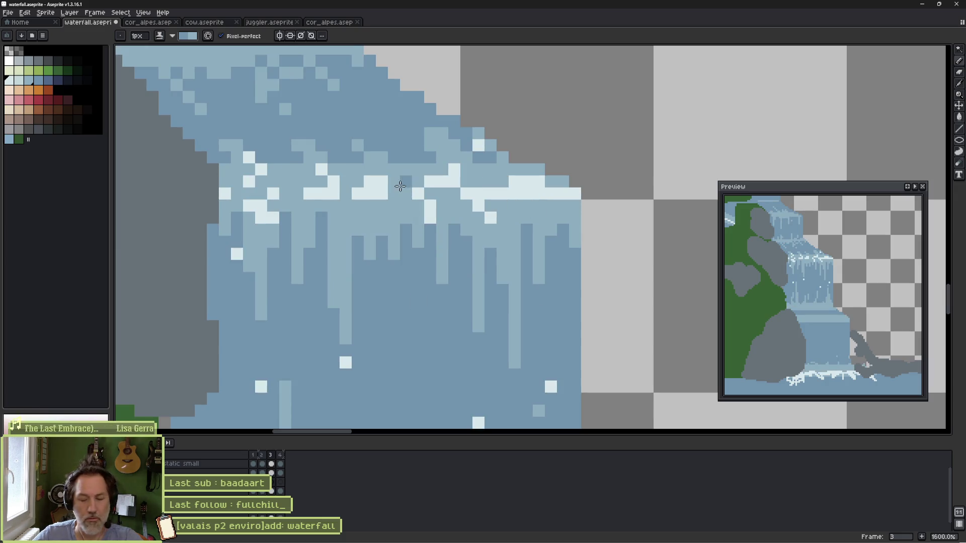
key("Right")
key("Right")
key("Right")
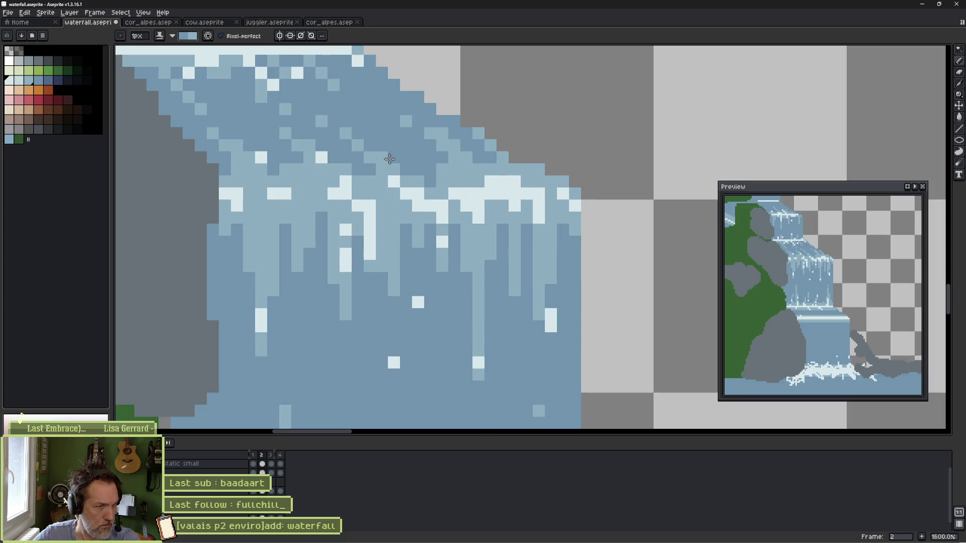
key("Right")
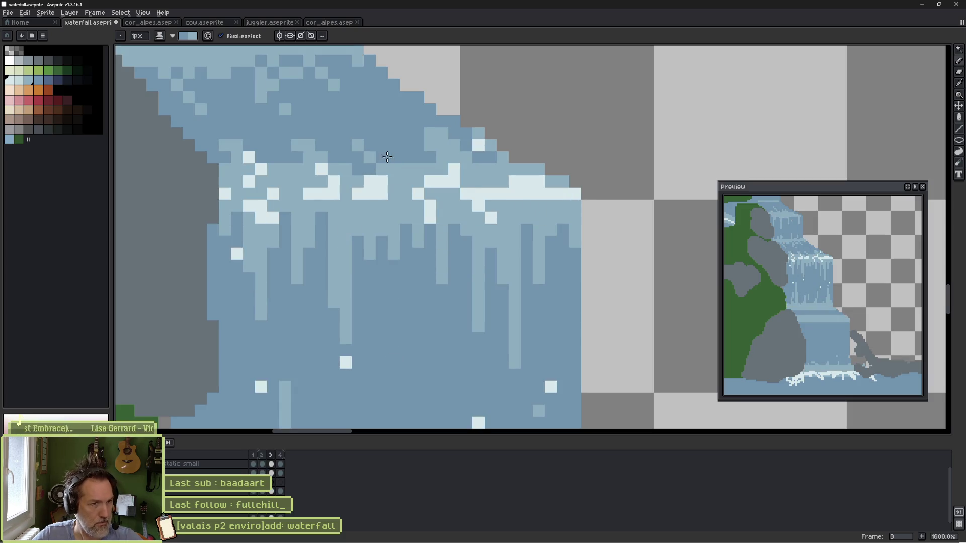
Step: Add light-blue pixels to fill the diagonal foam line on the slope, then play the animation and stop on frame 2
left_click(357, 146)
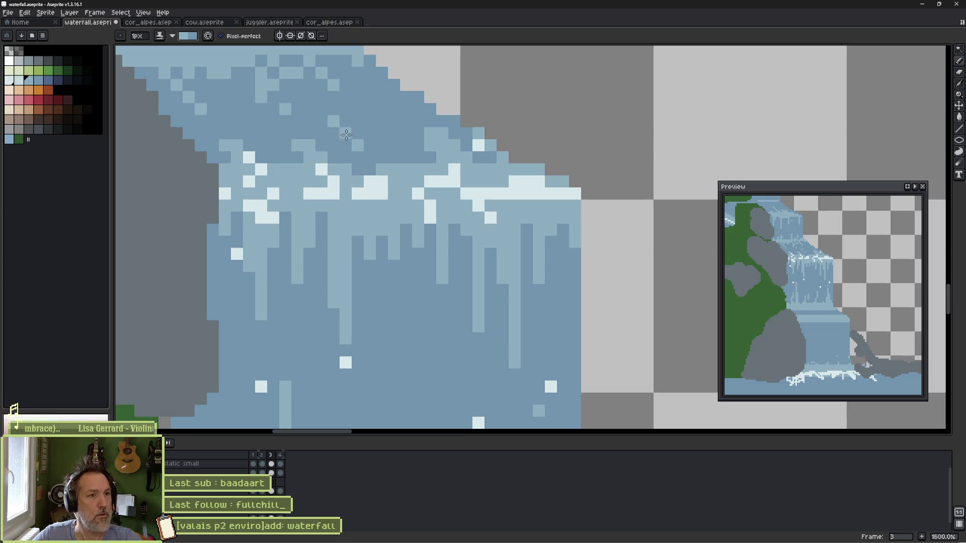
left_click(346, 134)
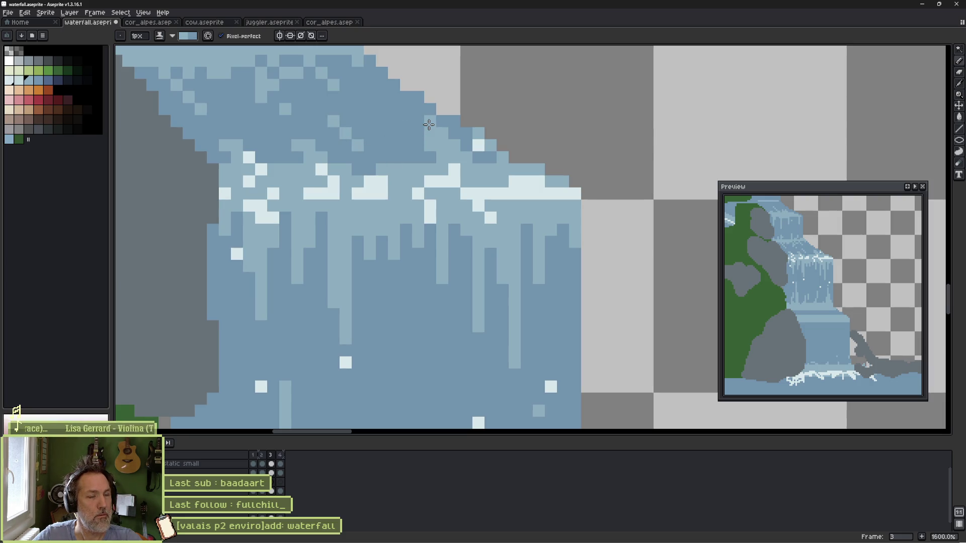
key("Return")
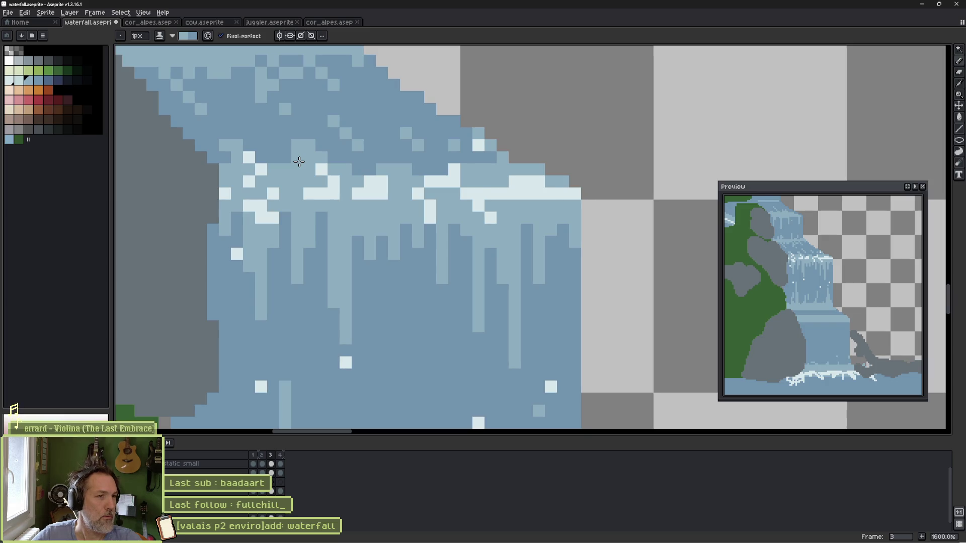
key("Return")
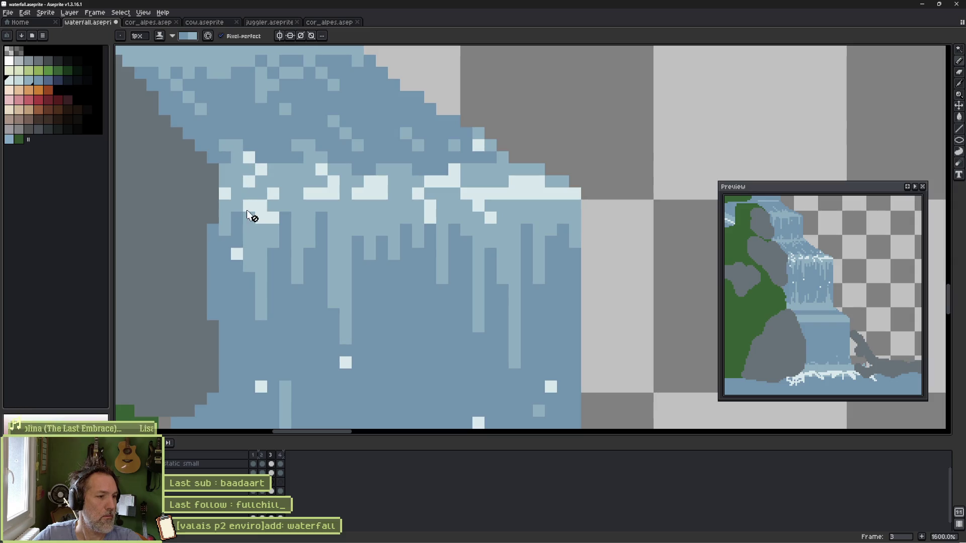
Step: Add a light pixel on the foam edge and darken three stray light pixels lower down
left_click(241, 182, "ctrl")
left_click(237, 145)
right_click(249, 169)
right_click(285, 181)
right_click(298, 193)
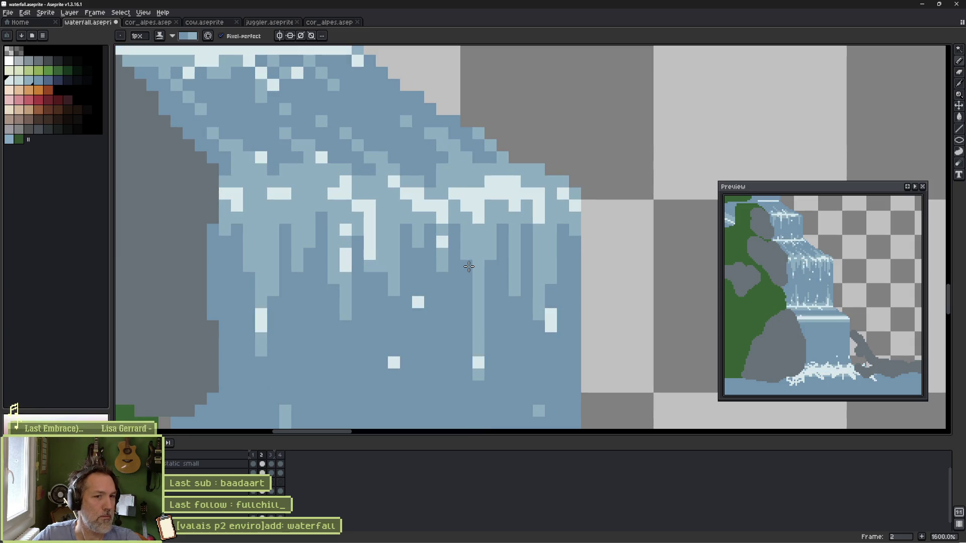
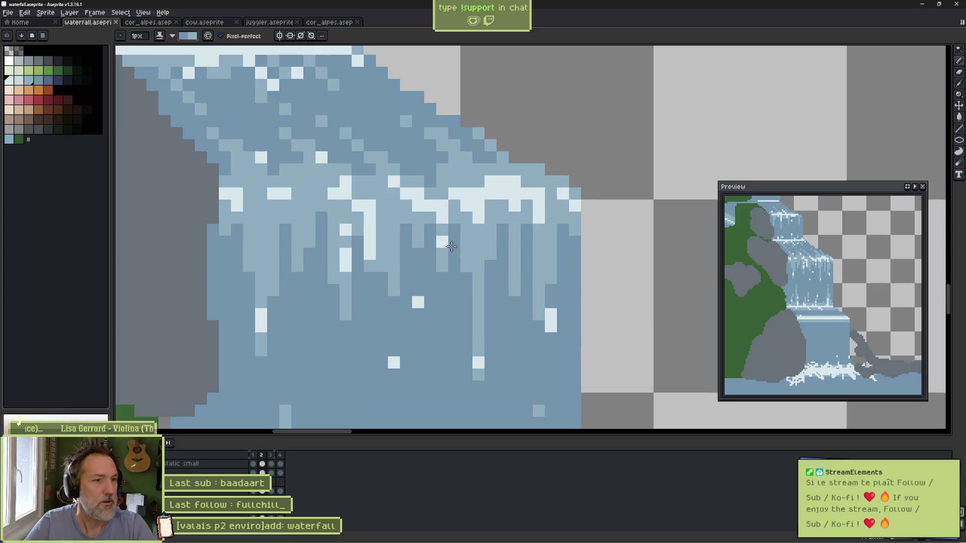
Step: Bring the plunge pool into view and compare the waterfall on frames 1 and 4
scroll(452, 246, "down", 5)
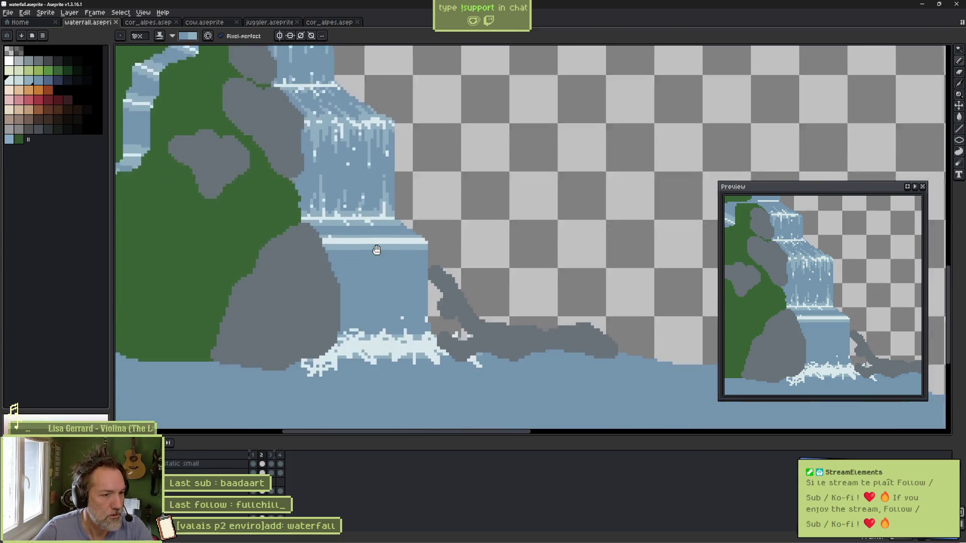
left_click_drag(376, 251, 412, 170)
scroll(412, 169, "up", 1)
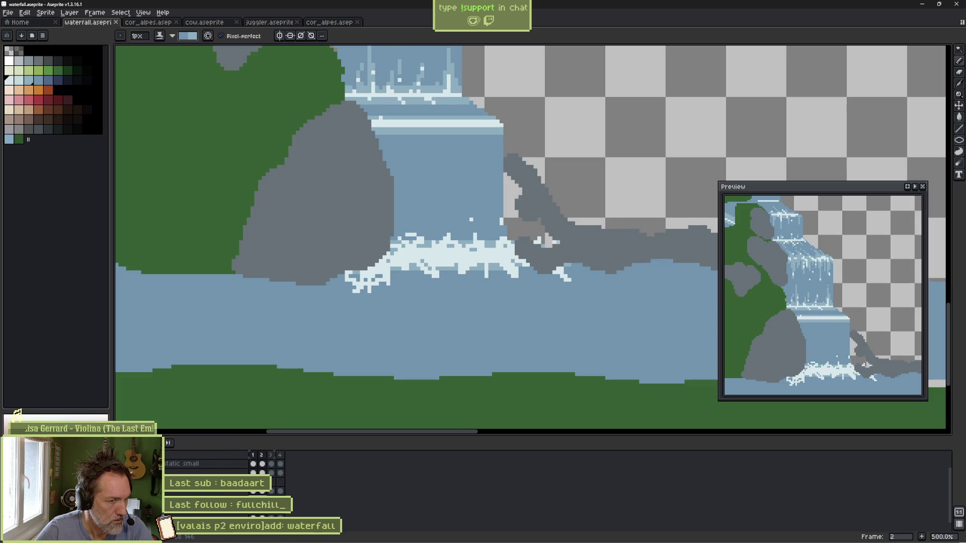
scroll(351, 291, "down", 4)
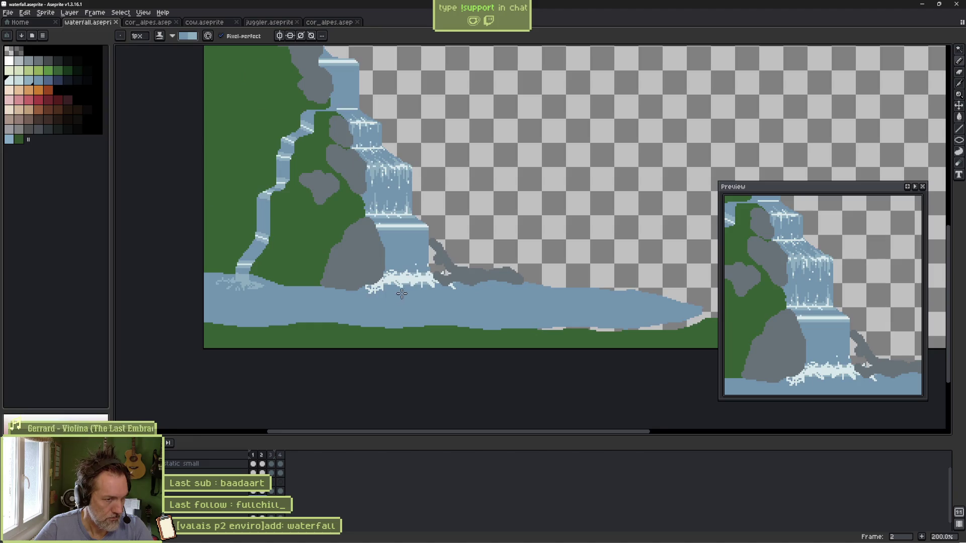
scroll(366, 216, "up", 1)
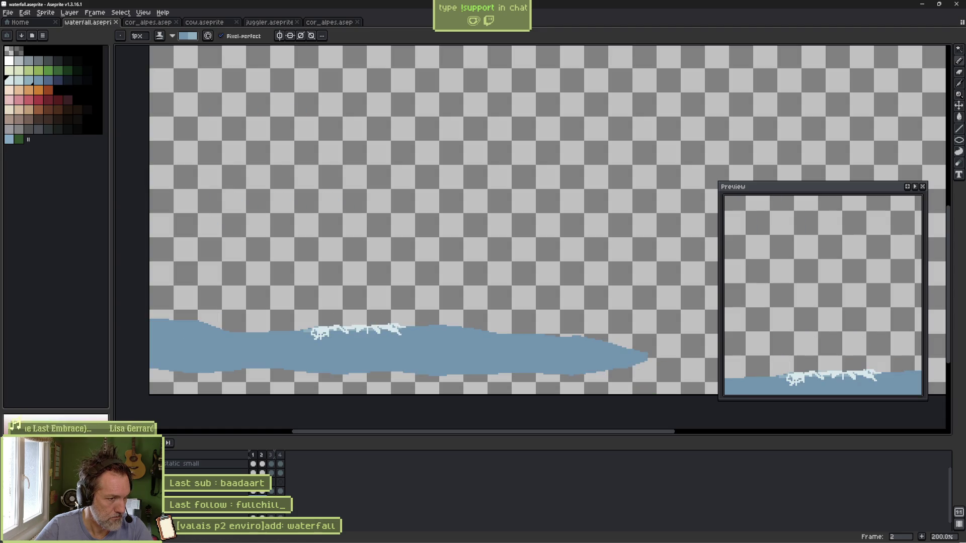
key("shift+Right")
key("shift+Right")
key("shift+Right")
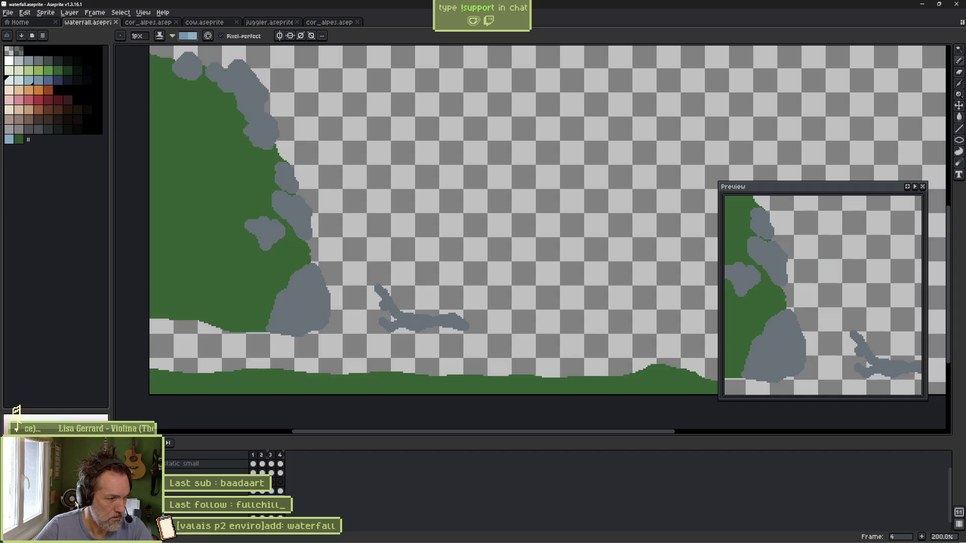
left_click(280, 473)
left_click(253, 473)
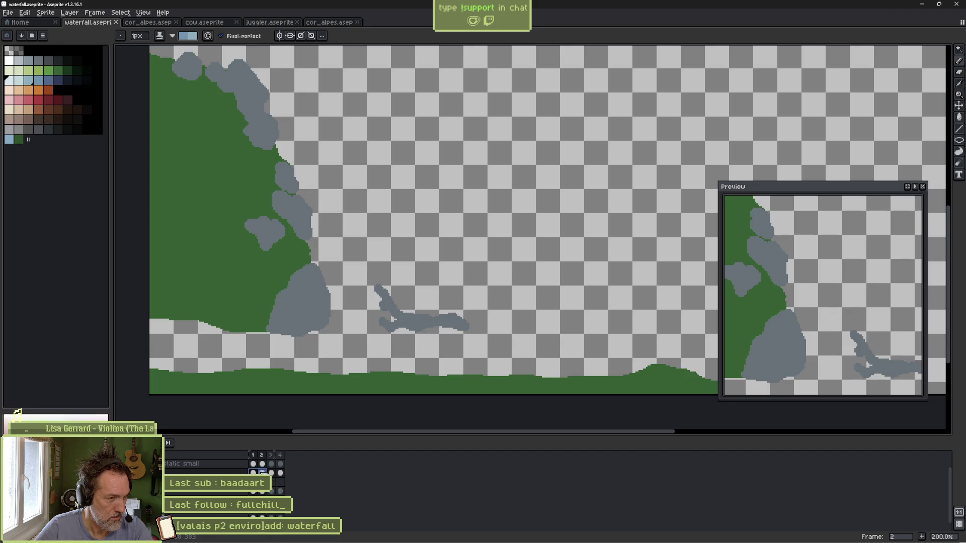
left_click(280, 473)
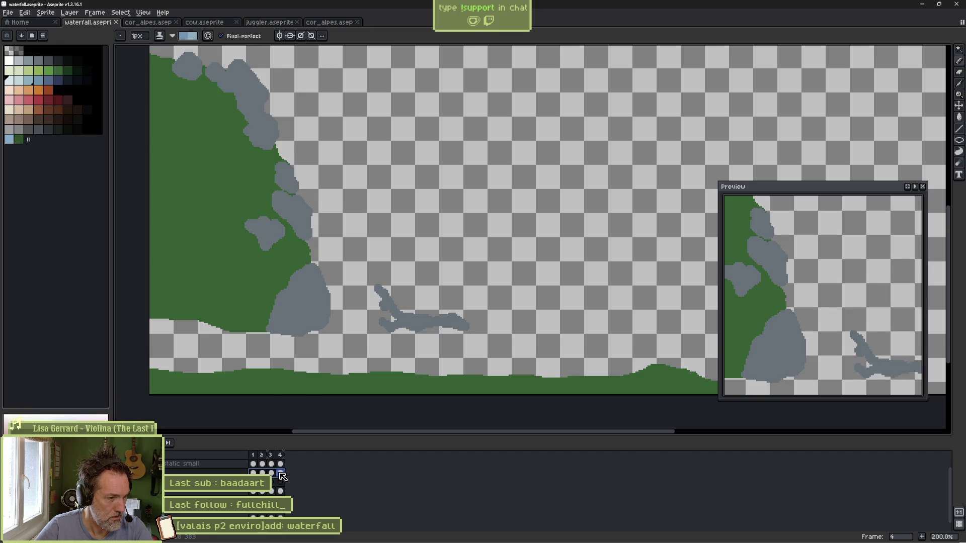
left_click(254, 473)
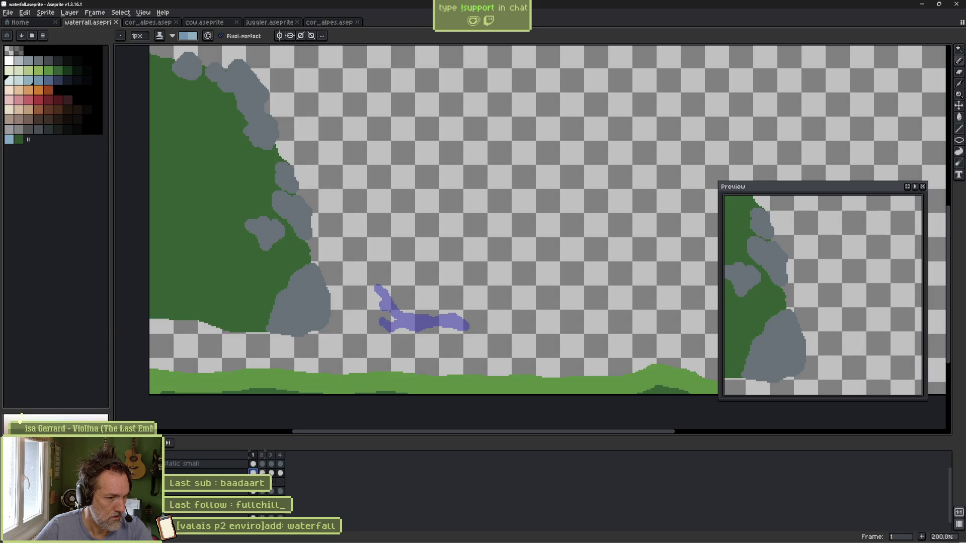
Step: Outline the waterfall with freehand lasso selections on frames 2 and 3
key("Right")
key("q")
mouse_move(474, 284)
left_mouse_down()
mouse_move(471, 348)
mouse_move(376, 271)
left_mouse_up()
key("ctrl+c")
key("Right")
key("ctrl+v")
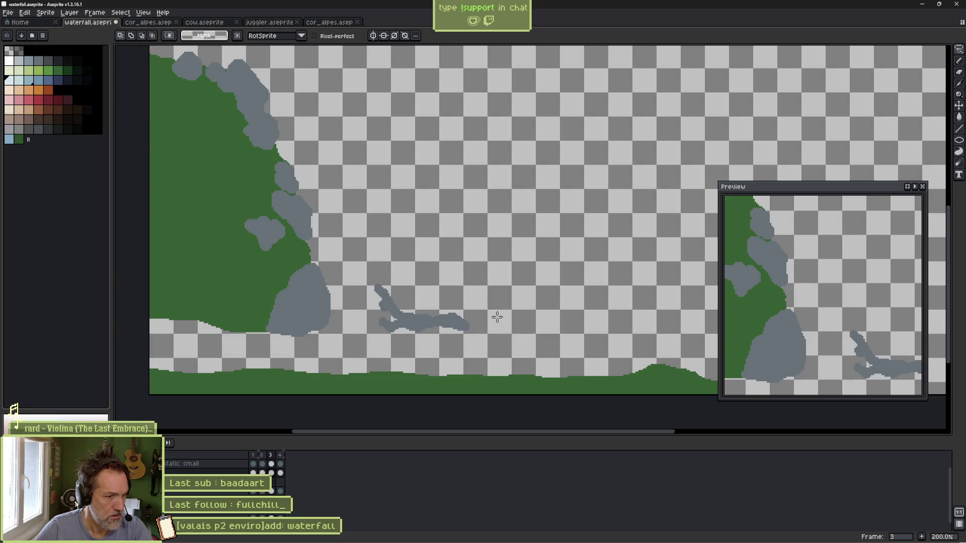
mouse_move(492, 323)
left_mouse_down()
mouse_move(404, 347)
mouse_move(374, 263)
mouse_move(491, 300)
left_mouse_up()
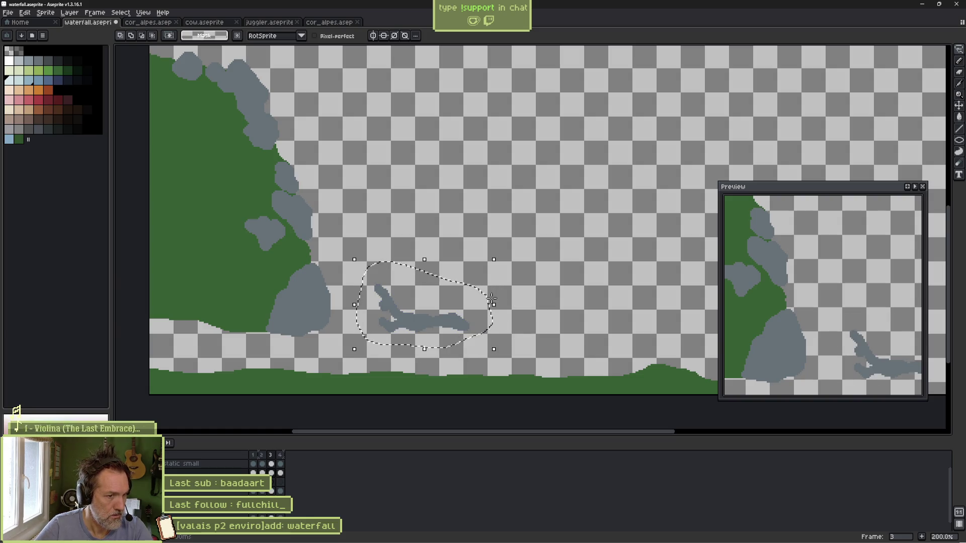
Step: On frame 4, lasso the waterfall, delete it, then undo the deletion
key("Right")
left_click(281, 473)
key("ctrl+v")
mouse_move(442, 281)
left_mouse_down()
mouse_move(513, 341)
mouse_move(355, 308)
mouse_move(439, 267)
left_mouse_up()
key("Delete")
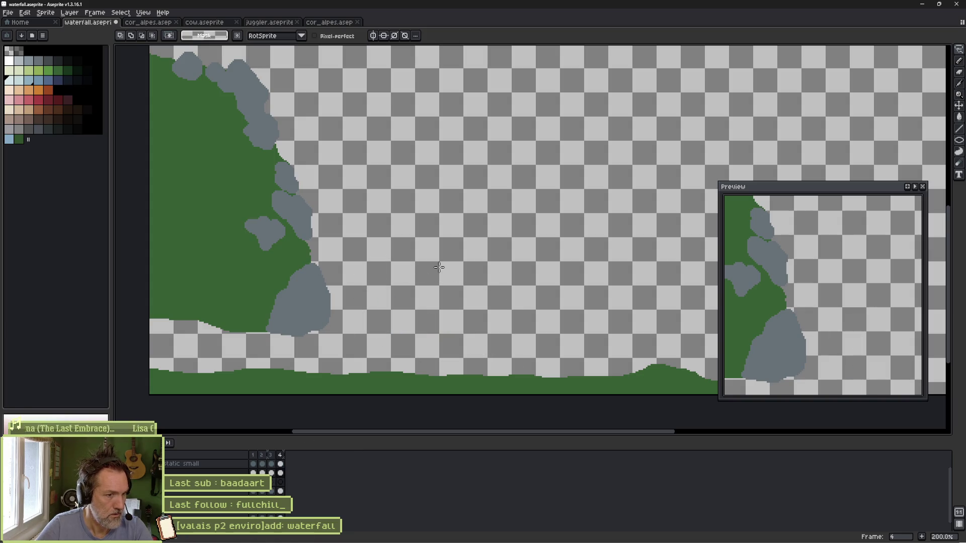
key("ctrl+z")
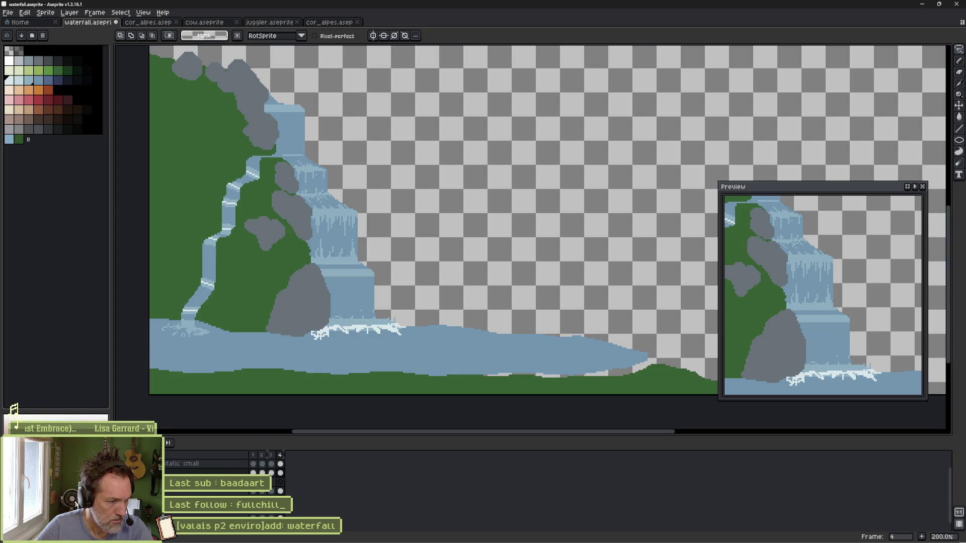
Step: Show the dark-green mountain layer, hide the waterfall, water and grass layers, and preview playback
scroll(211, 473, "down", 1)
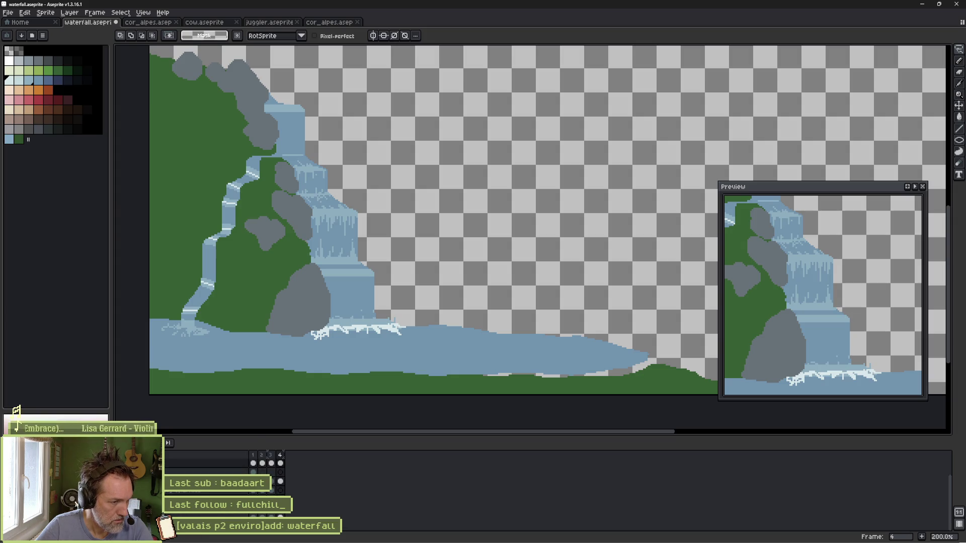
left_click(271, 471)
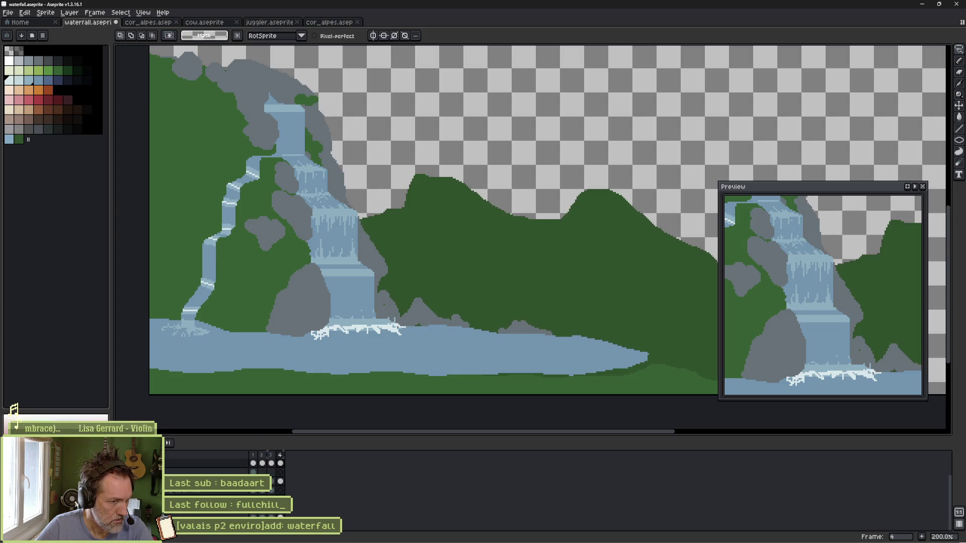
left_click(255, 464)
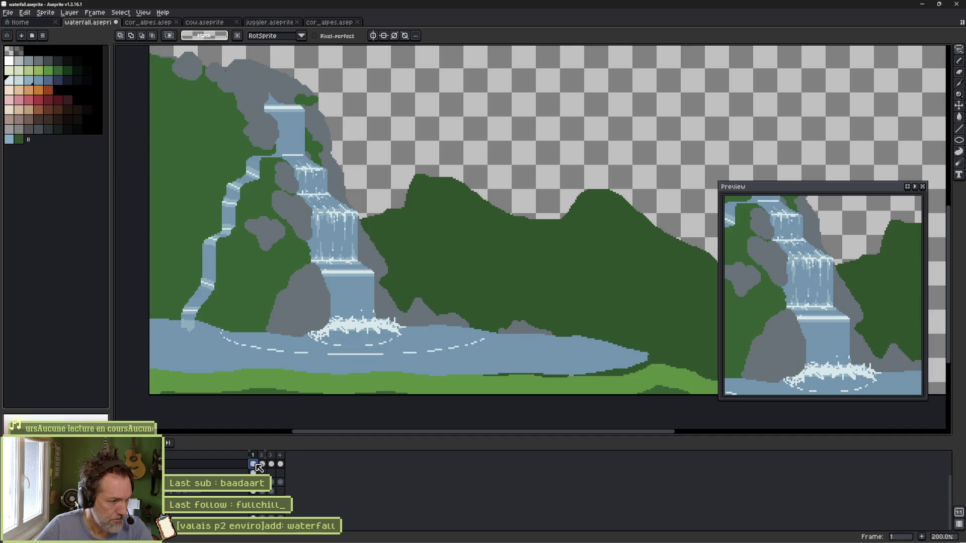
left_click(256, 514)
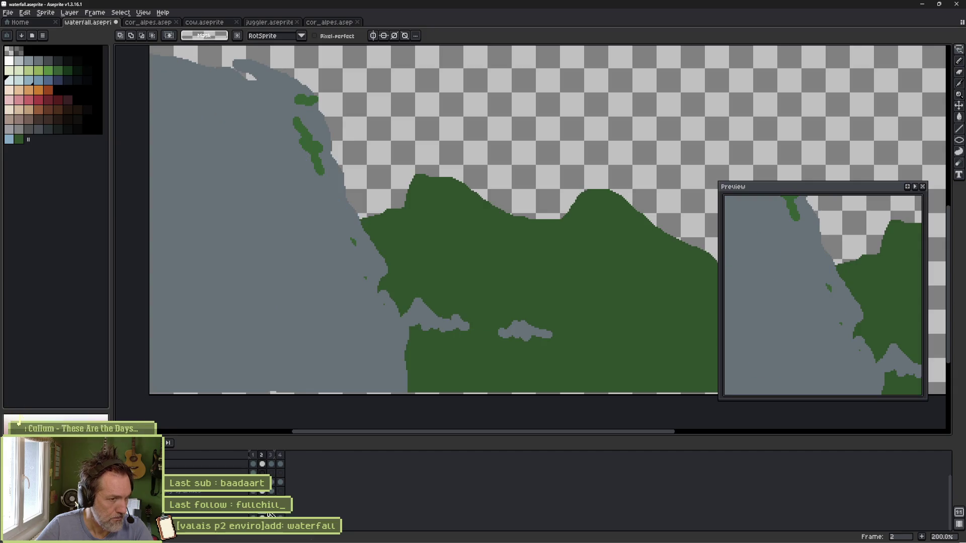
key("Return")
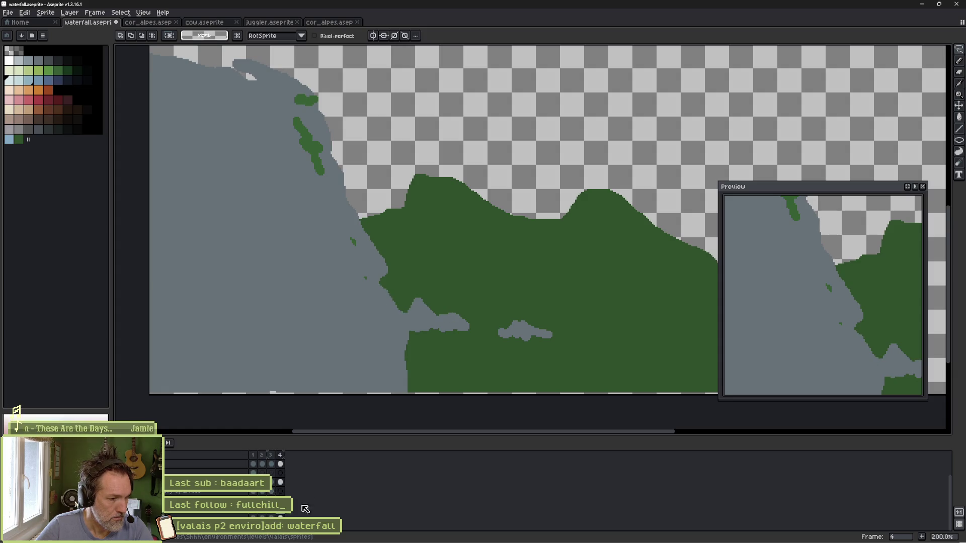
key("Return")
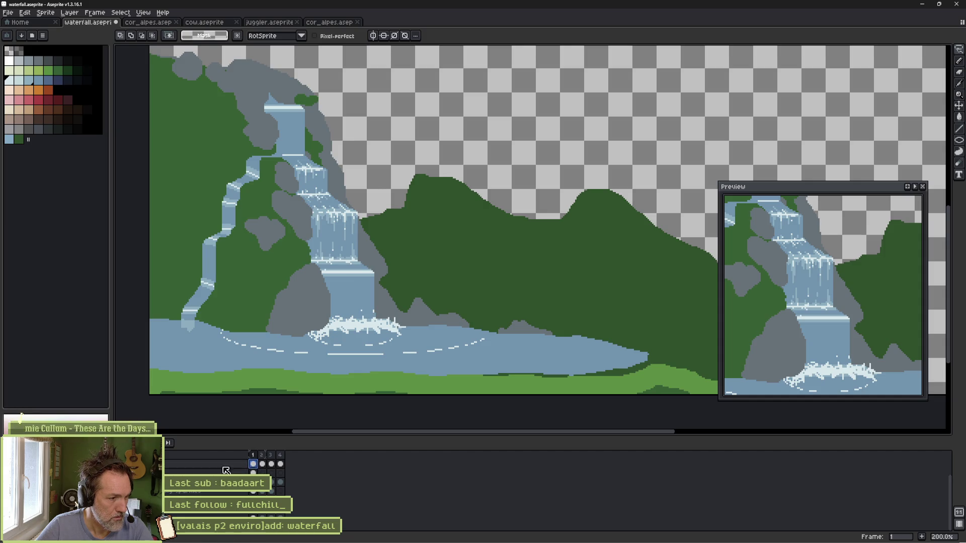
Step: Select frames 1–4, then frames 1–3, and save the waterfall file
mouse_move(262, 465)
left_mouse_down()
mouse_move(280, 464)
mouse_move(254, 462)
mouse_move(262, 464)
left_mouse_up()
left_click_drag(254, 463, 275, 463)
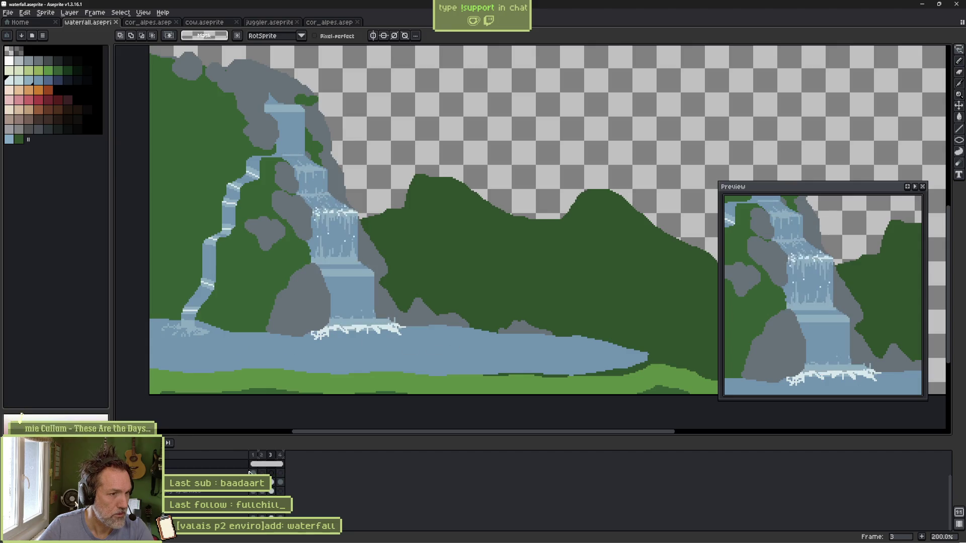
key("ctrl+s")
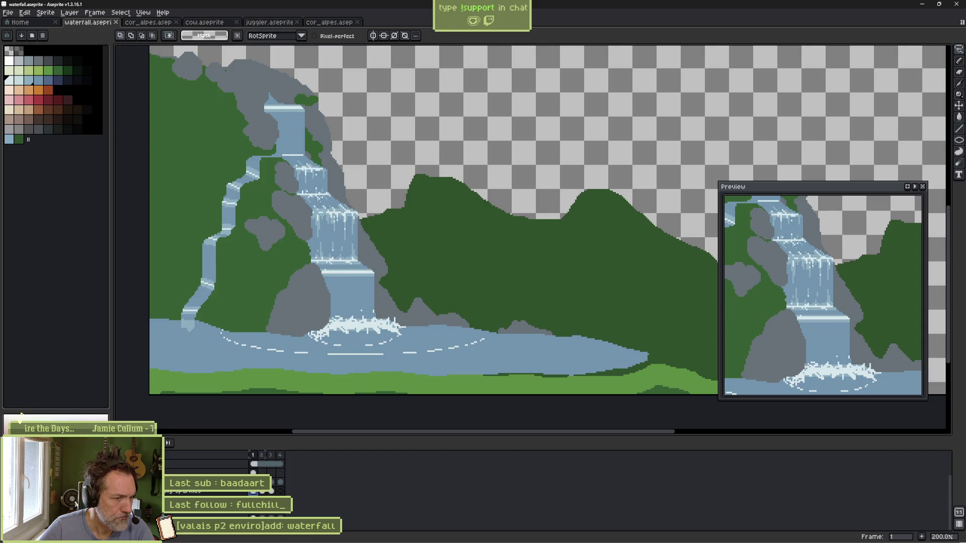
left_click(254, 473)
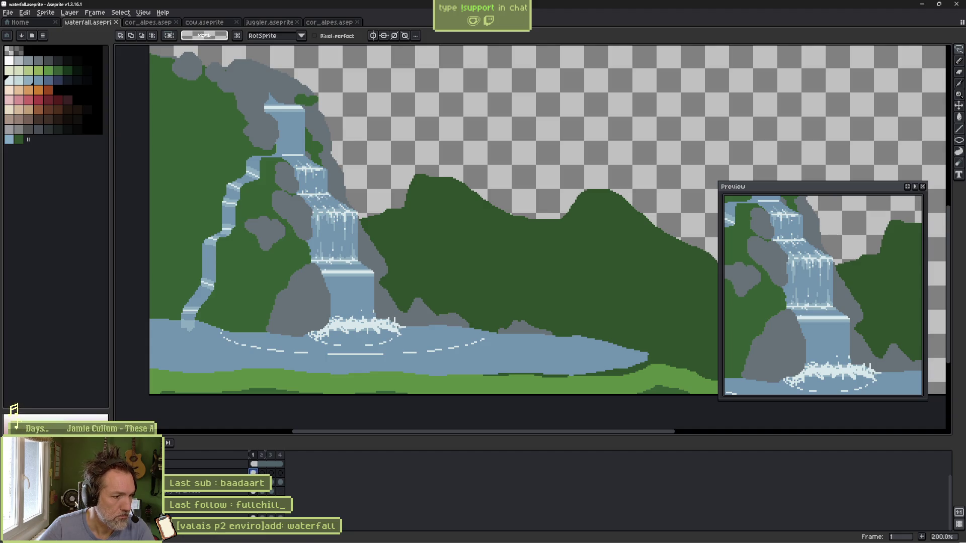
Step: Zoom in on the pool and solo the dashed ripple layer
scroll(325, 369, "up", 1)
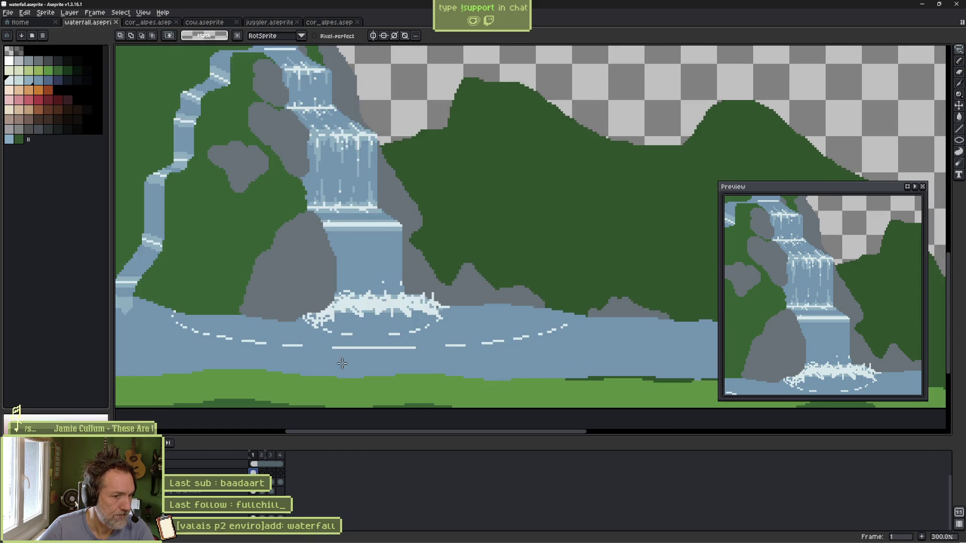
left_click_drag(357, 365, 364, 311)
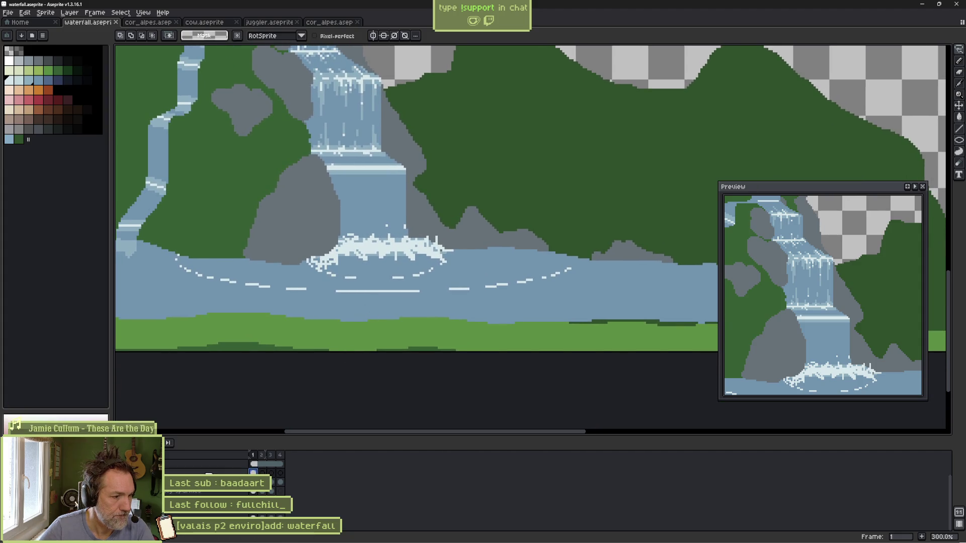
left_click(171, 473, "alt")
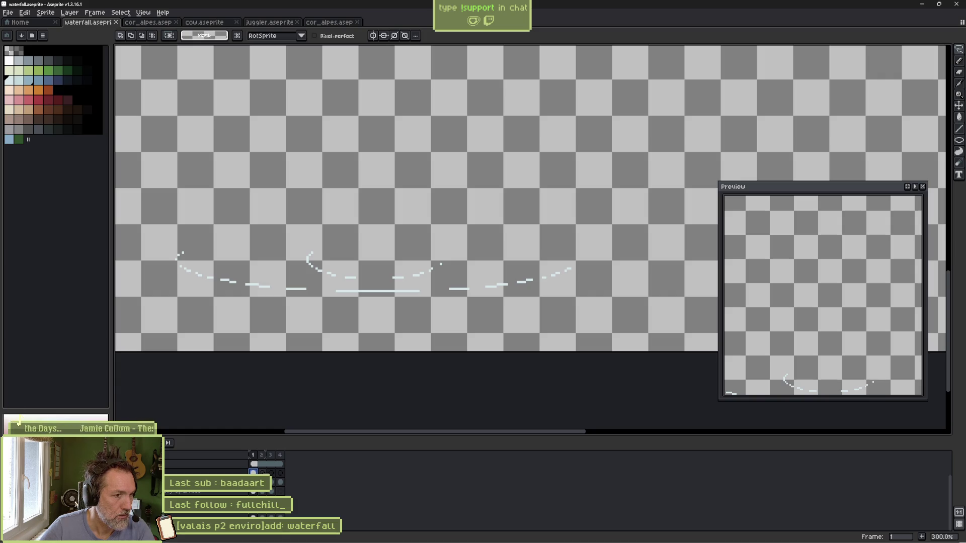
Step: Draw a wide white ellipse around the ripple dashes on the pool
scroll(332, 319, "down", 1)
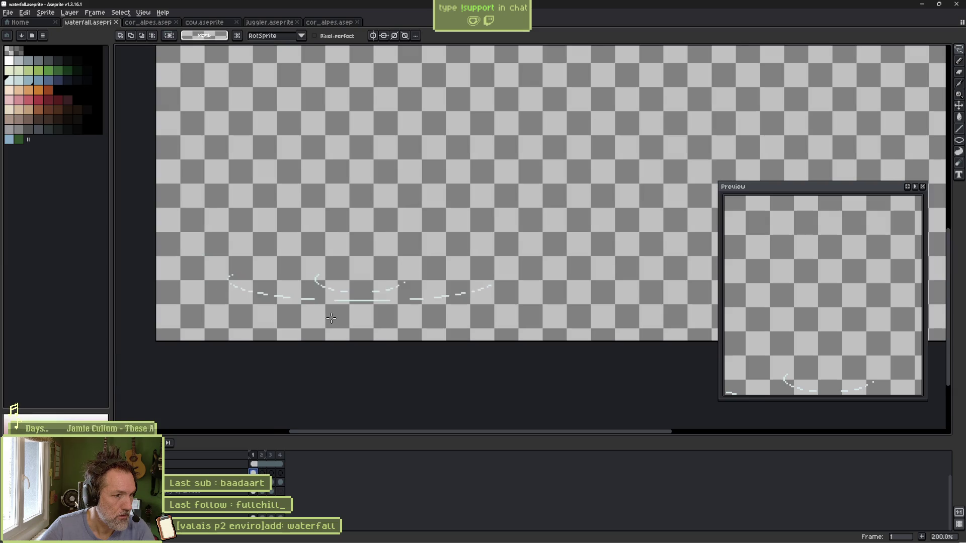
key("u")
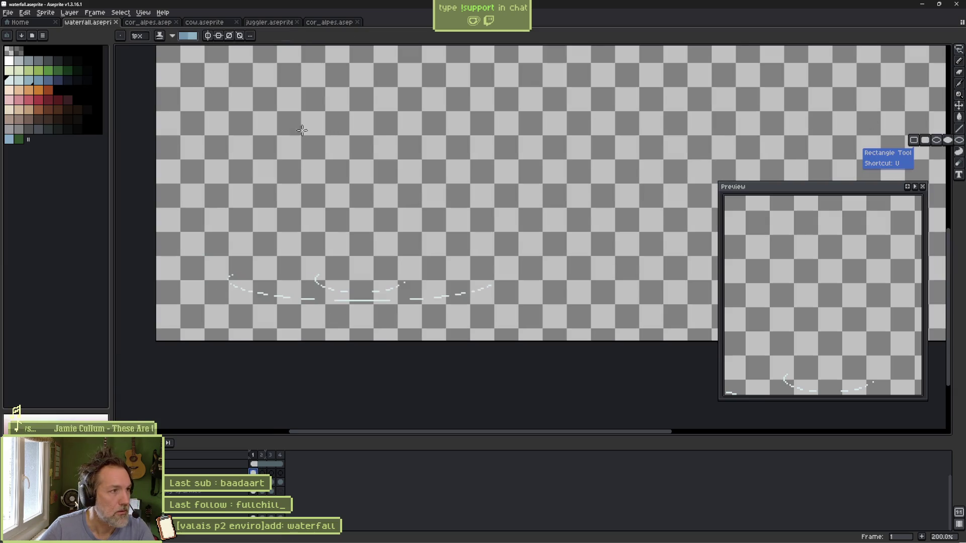
key("b")
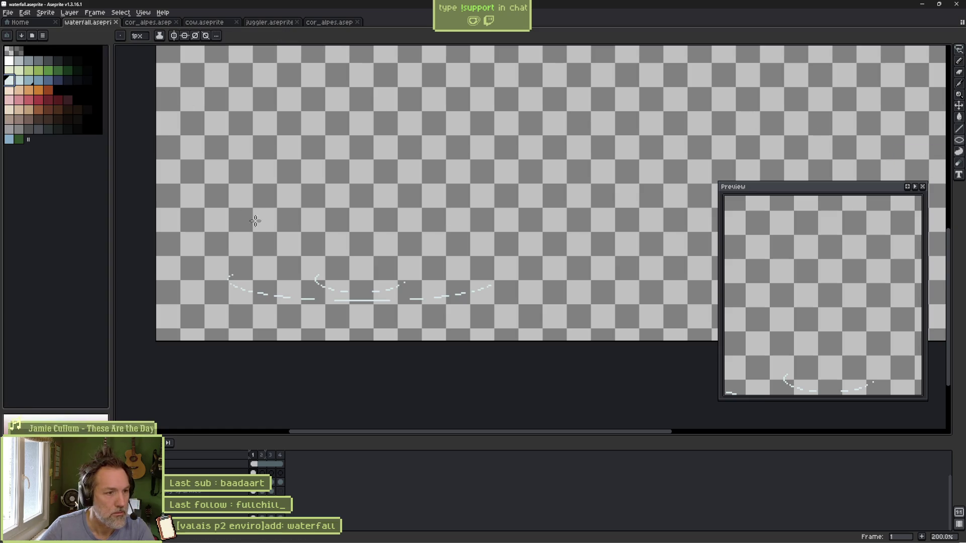
left_click_drag(254, 221, 297, 188)
mouse_move(634, 212)
left_mouse_down()
mouse_move(150, 282)
mouse_move(149, 292)
left_mouse_up()
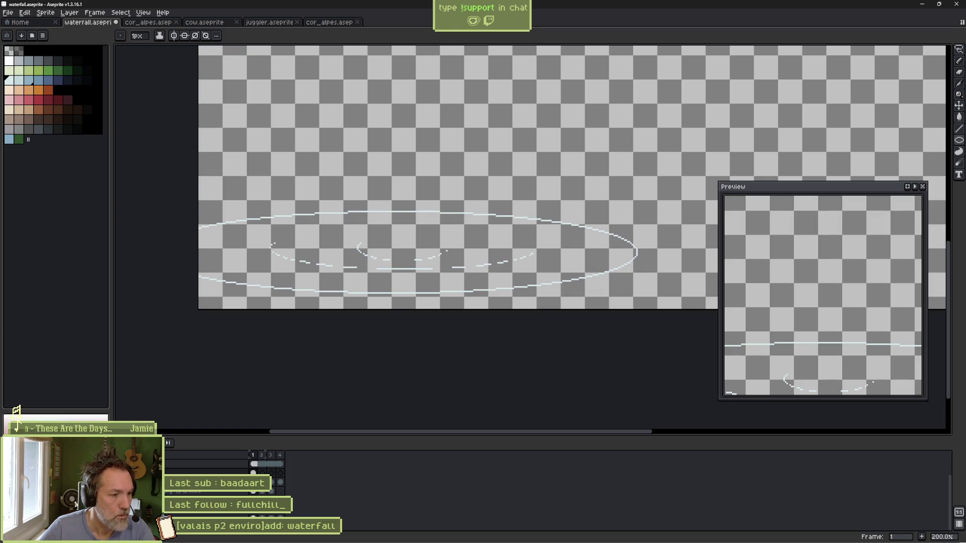
Step: Unhide the other layers, erase the ellipse's upper arc, and go to frame 2
left_click(8, 463)
key("b")
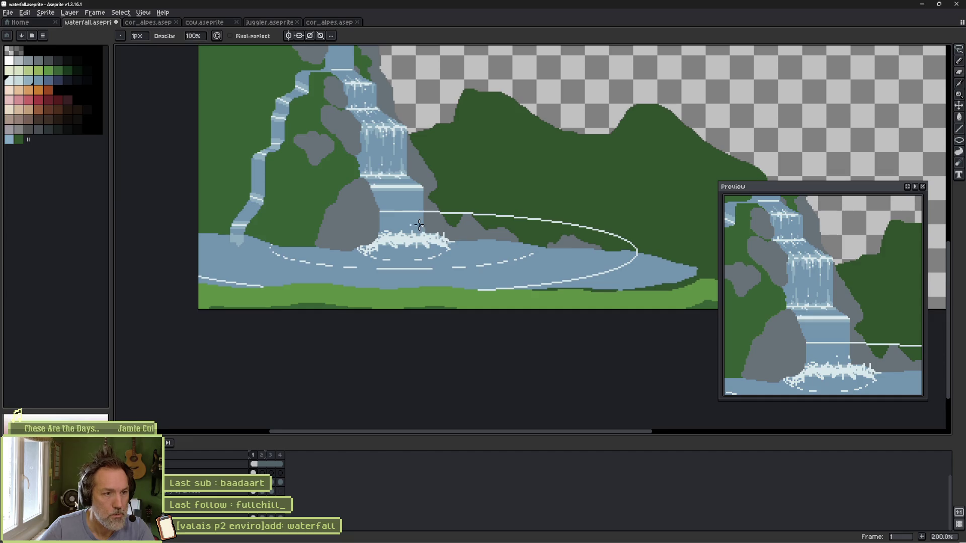
left_click_drag(388, 206, 556, 225)
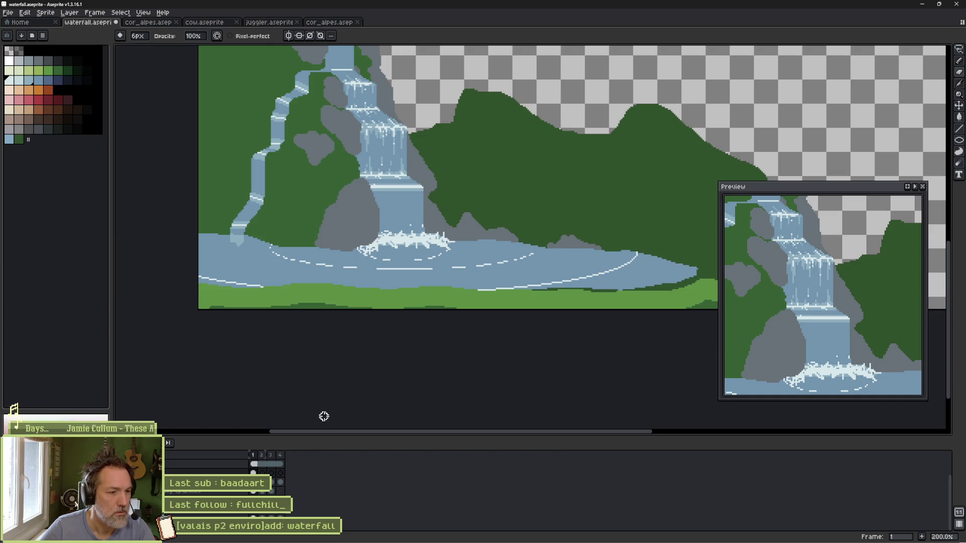
left_click(261, 472)
key("ctrl")
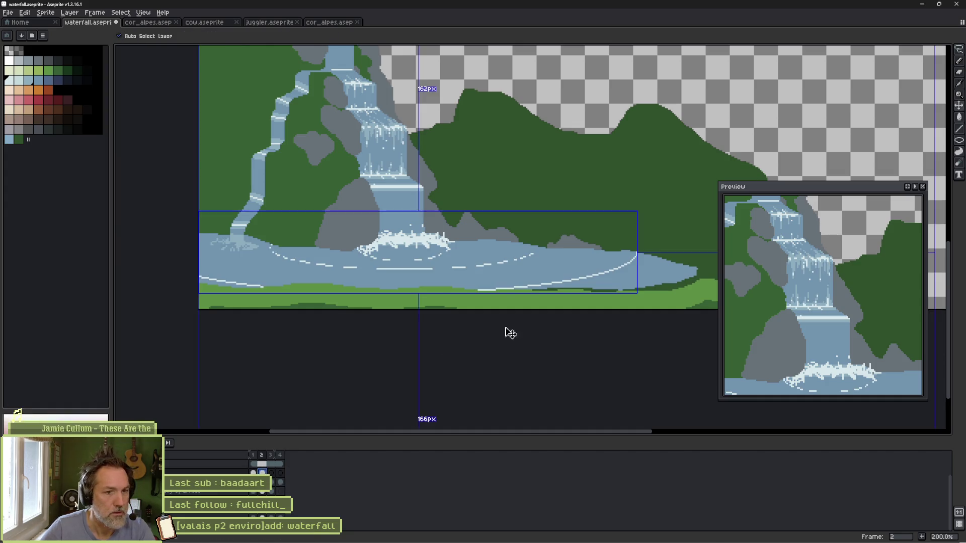
Step: Shrink the ripple lines on the pool and return to frame 1
left_click_drag(638, 293, 539, 279)
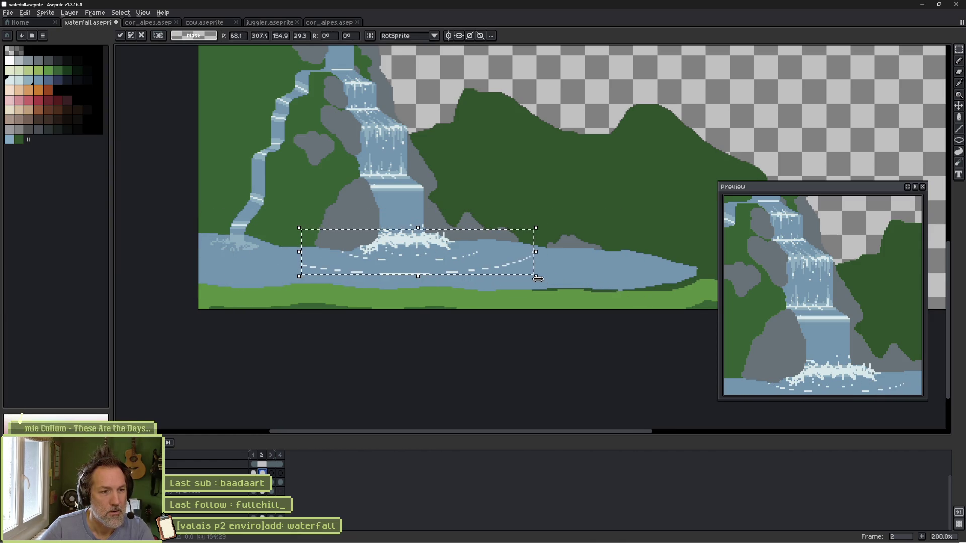
left_click(501, 294)
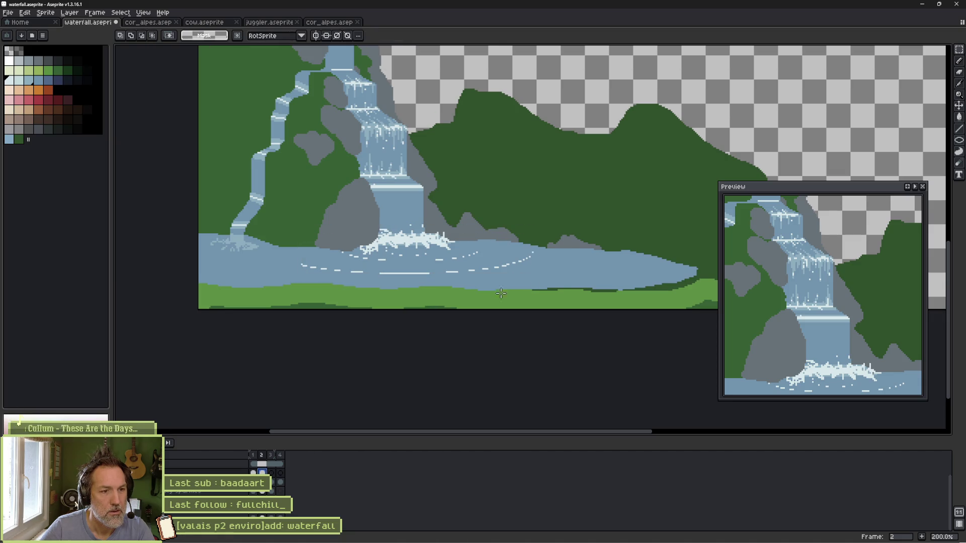
left_click_drag(256, 457, 262, 456)
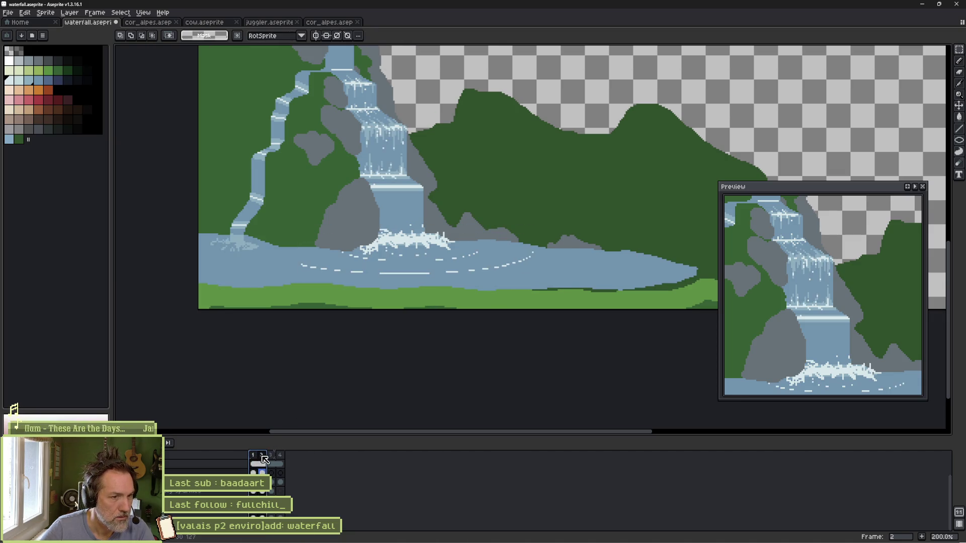
left_click(257, 456)
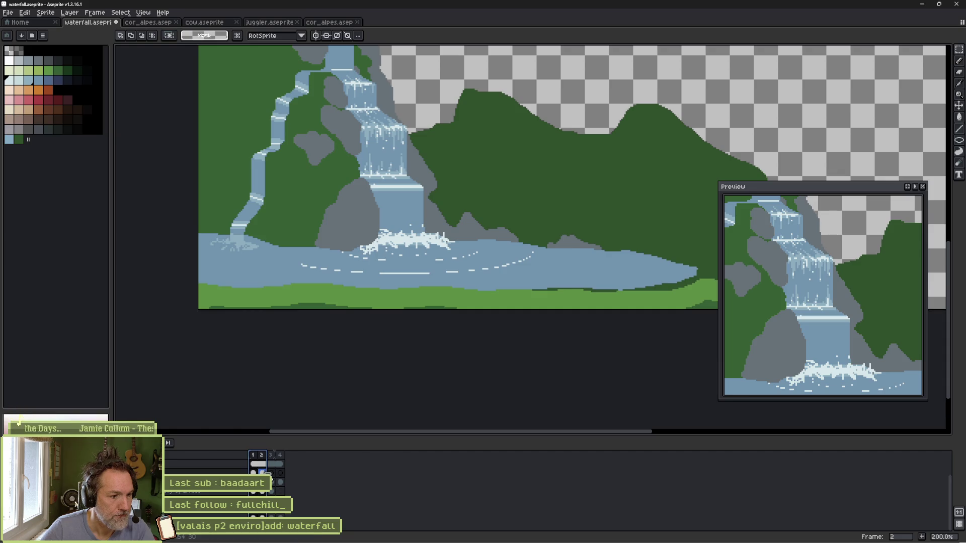
Step: Rescale the restored ripple selection to fit the pool, then play the animation
key("ctrl+z")
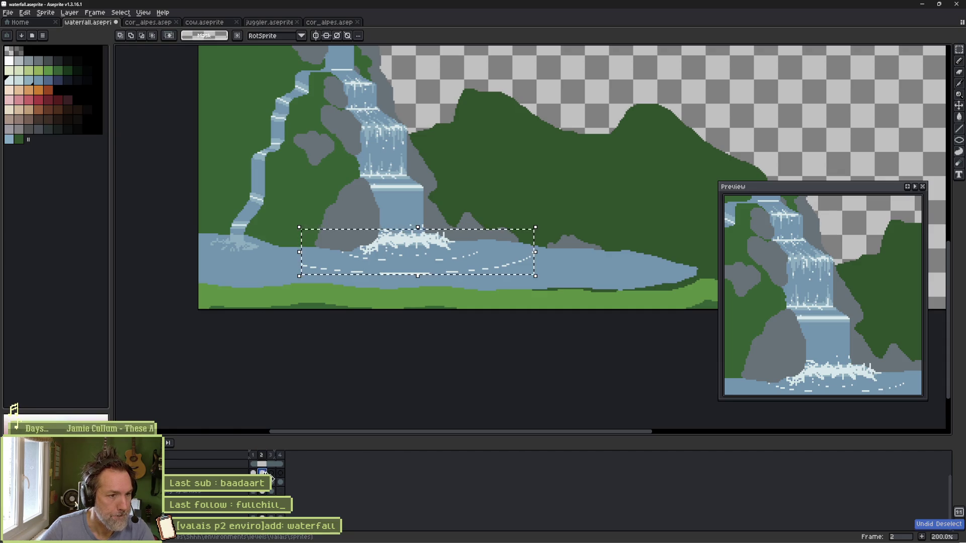
left_click_drag(535, 276, 640, 295)
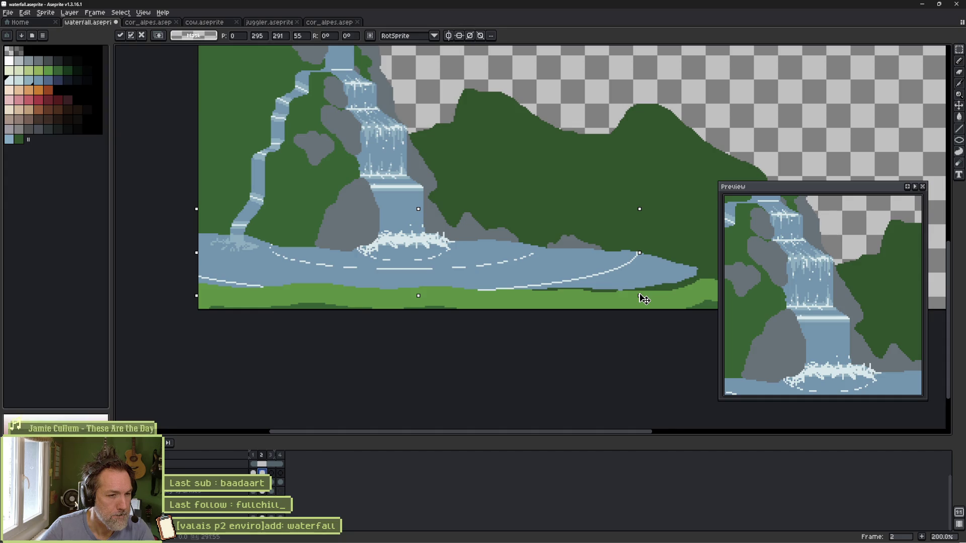
left_click_drag(644, 299, 576, 289)
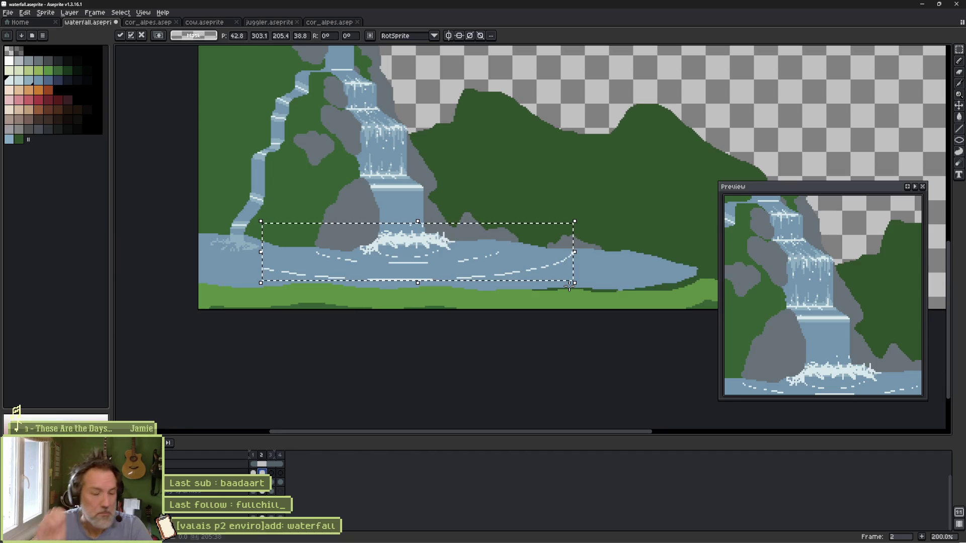
left_click(500, 297)
key("Return")
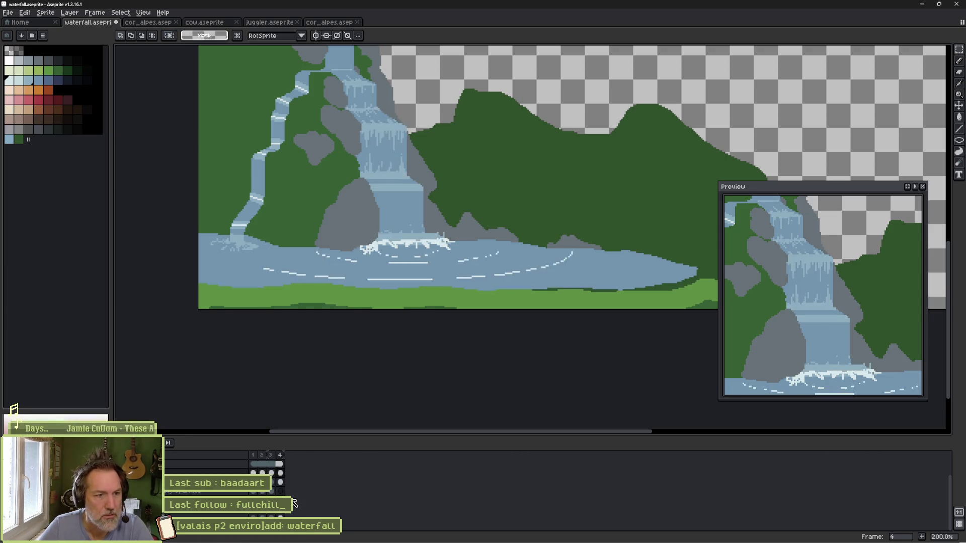
mouse_move(529, 171)
left_mouse_down()
mouse_move(449, 280)
mouse_move(470, 280)
left_mouse_up()
left_click_drag(835, 342, 830, 297)
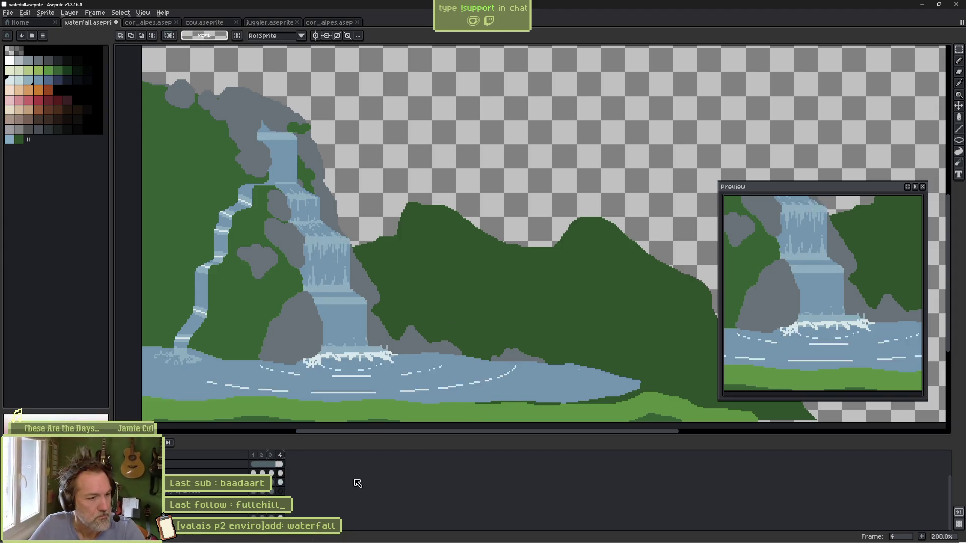
Step: Save the waterfall file and go back to frame 1
key("ctrl+s")
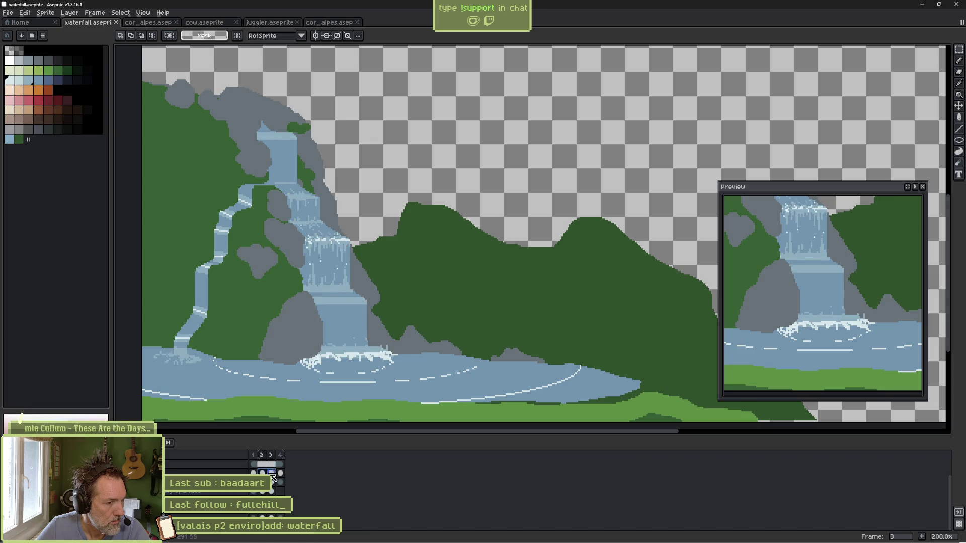
left_click_drag(262, 473, 280, 473)
left_click(257, 474)
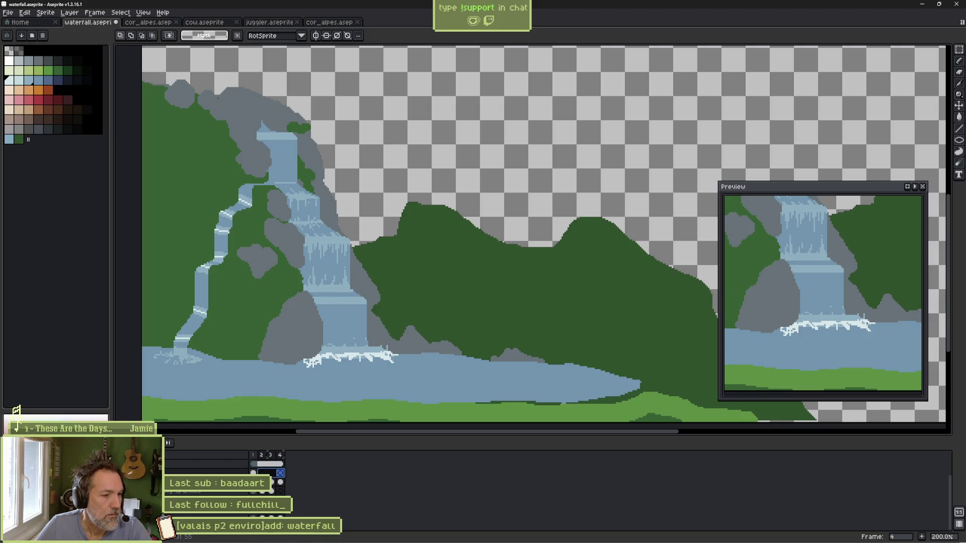
left_click(253, 473)
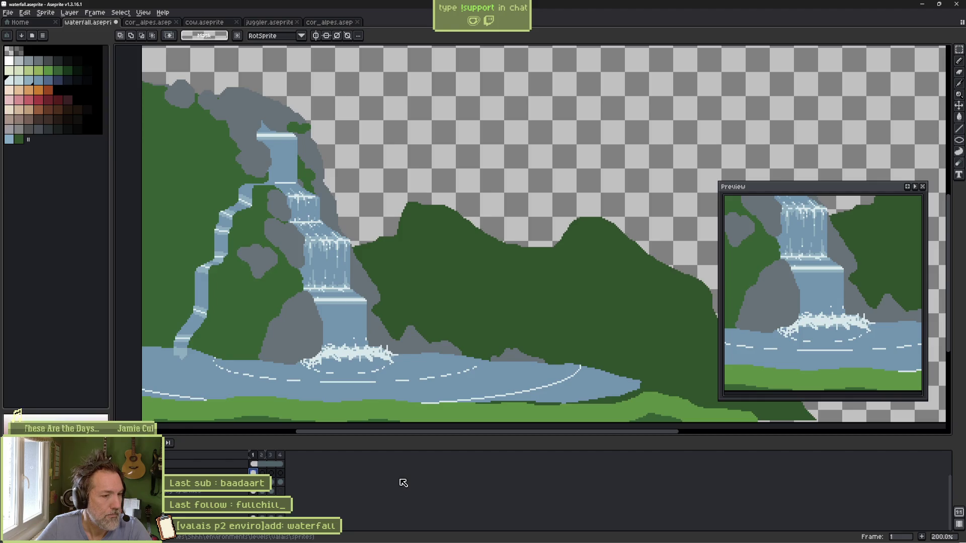
Step: On frame 2, select the ripple band and stretch it wider across the river
left_click(262, 473)
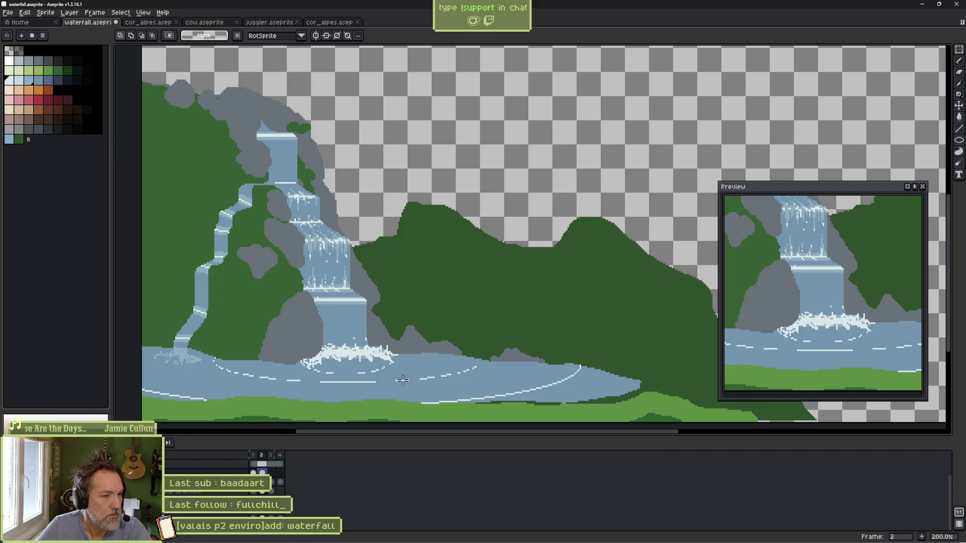
left_click_drag(588, 321, 134, 409)
left_click(587, 328)
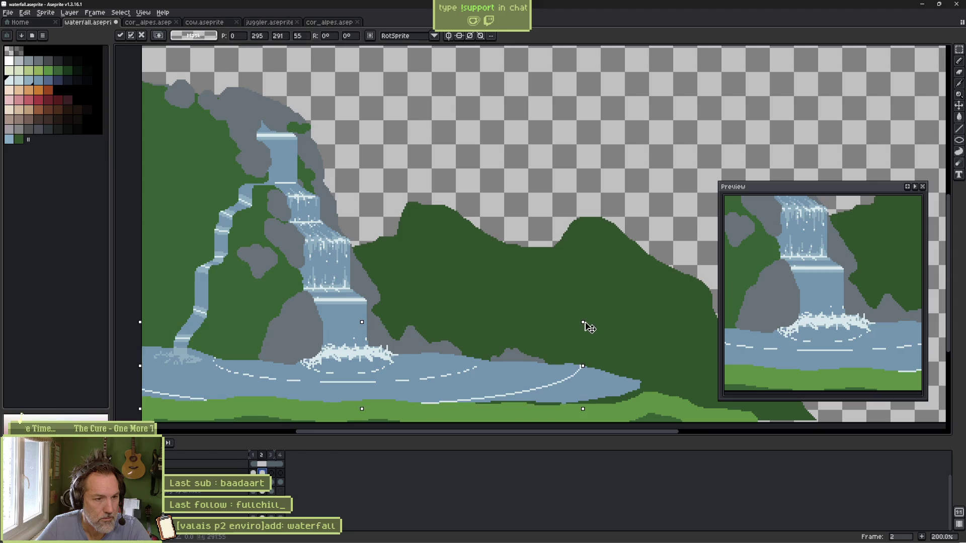
left_click_drag(590, 320, 613, 309)
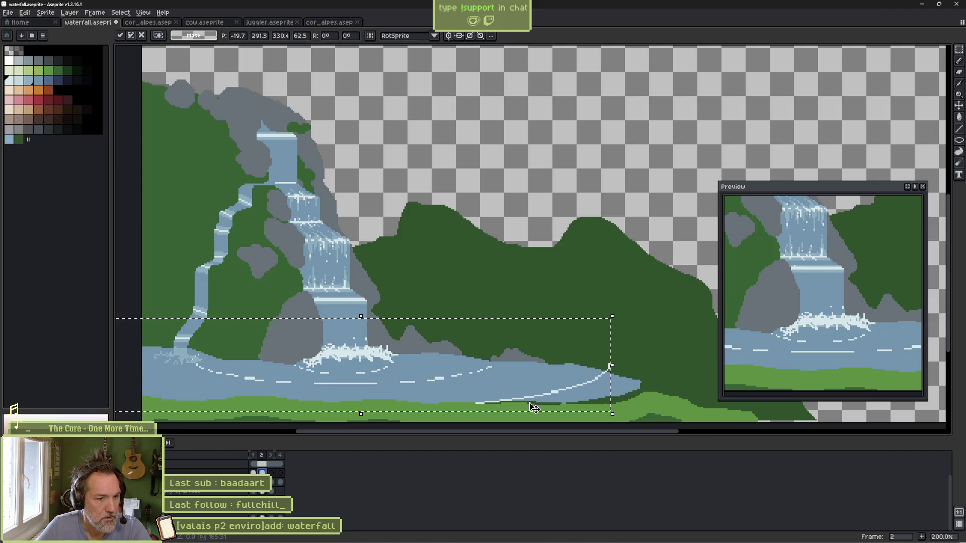
left_click(463, 425)
Step: Reselect and stretch the ripples on frames 3 and 4 to the pool's edge, then play
left_click(270, 473)
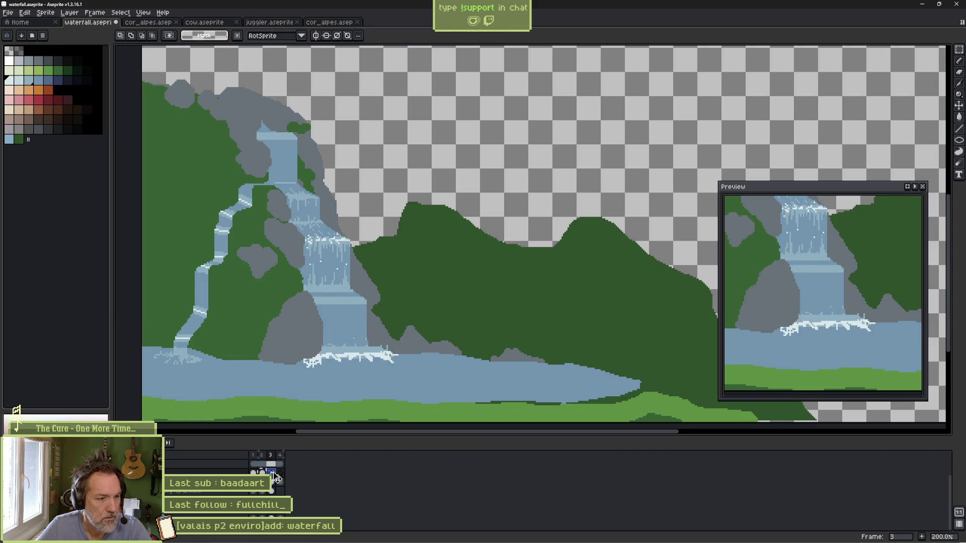
key("ctrl+shift+d")
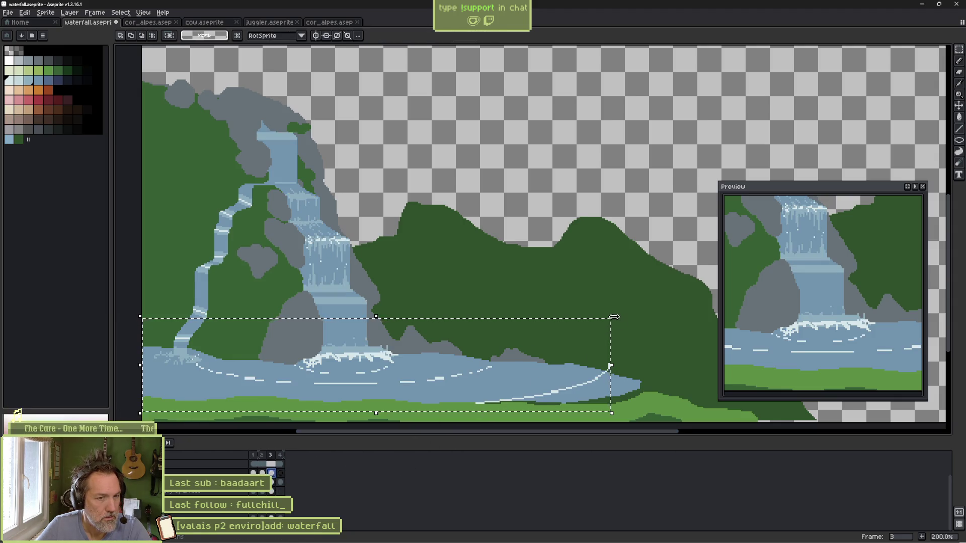
left_click(619, 316)
left_click_drag(624, 320, 644, 312)
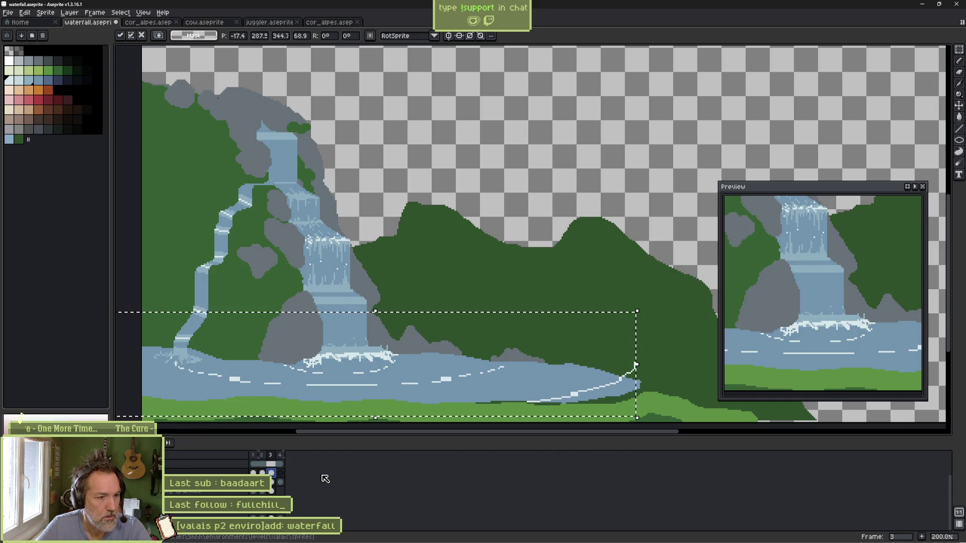
key("ctrl+d")
left_click(280, 474)
key("ctrl+shift+d")
left_click_drag(637, 308, 704, 287)
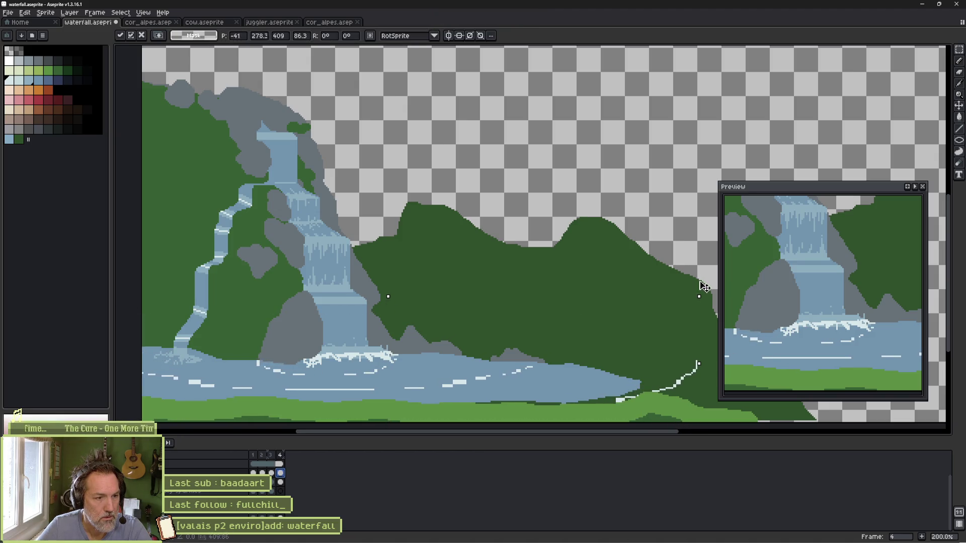
key("ctrl+d")
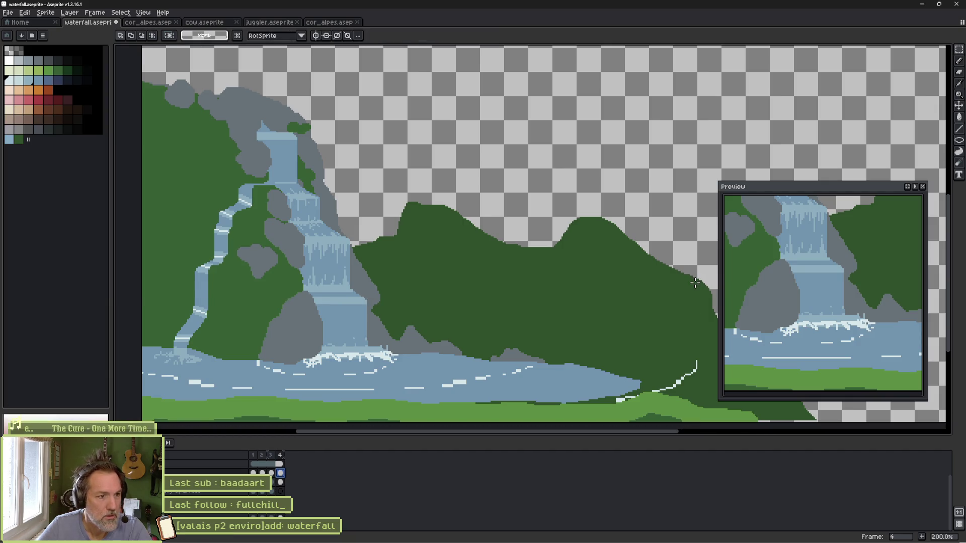
scroll(175, 515, "up", 2)
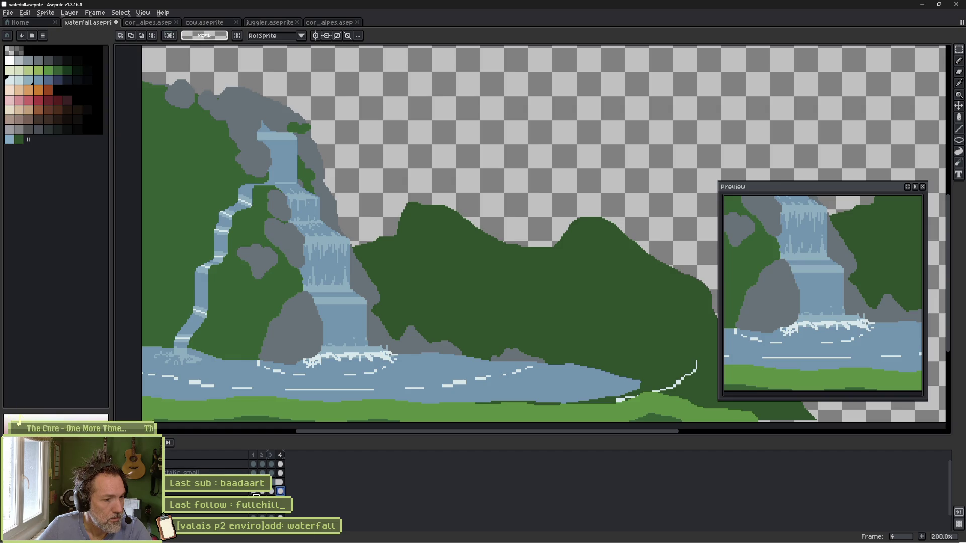
key("Return")
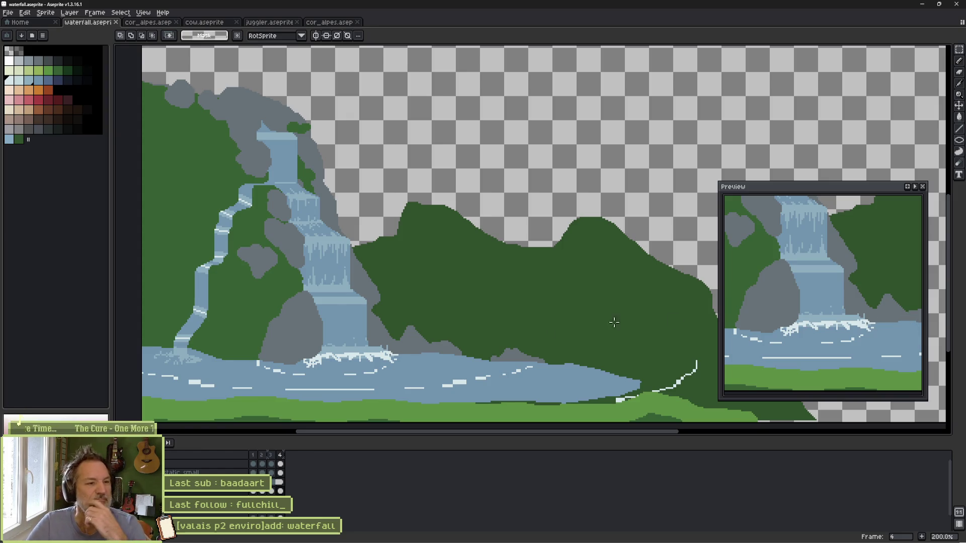
Step: Step from frame 2 back to frame 1 to compare the ripple lines
left_click(259, 463)
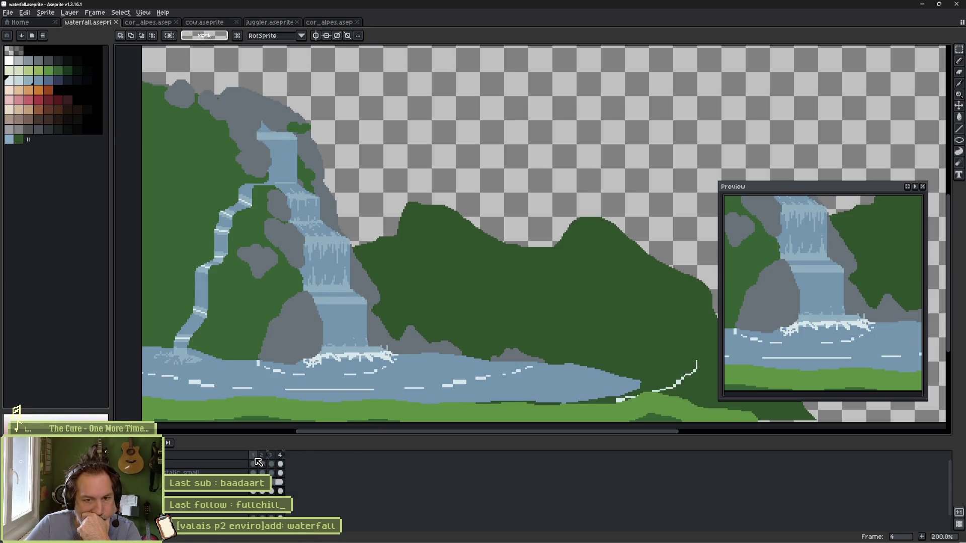
left_click(255, 463)
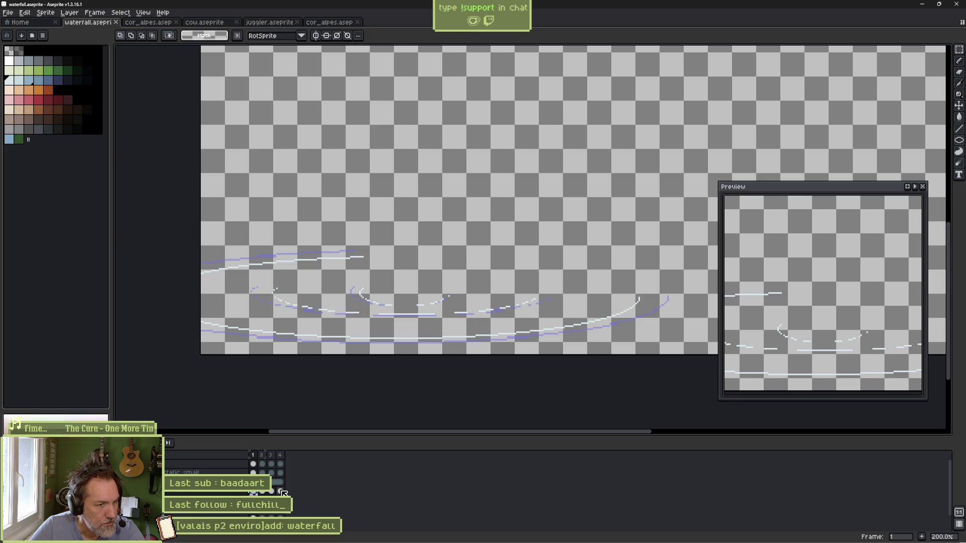
Step: Compare ripples on frames 2 and 4, then append a fifth frame with Alt+N
left_click(280, 492)
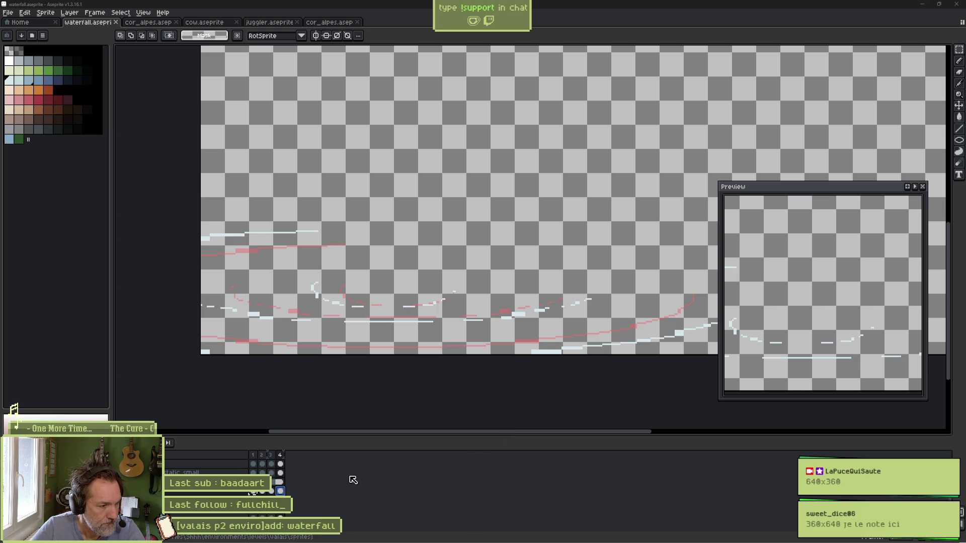
left_click(263, 491)
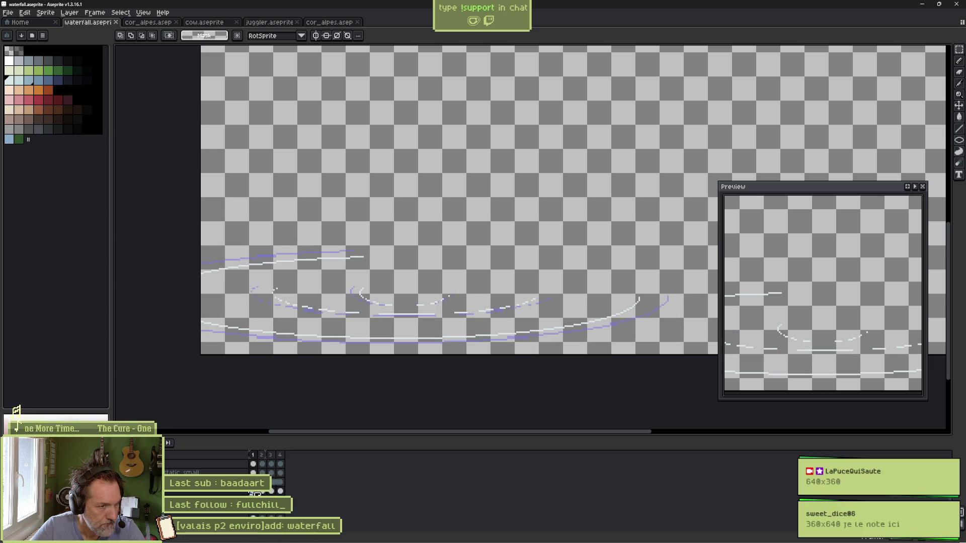
left_click(280, 492)
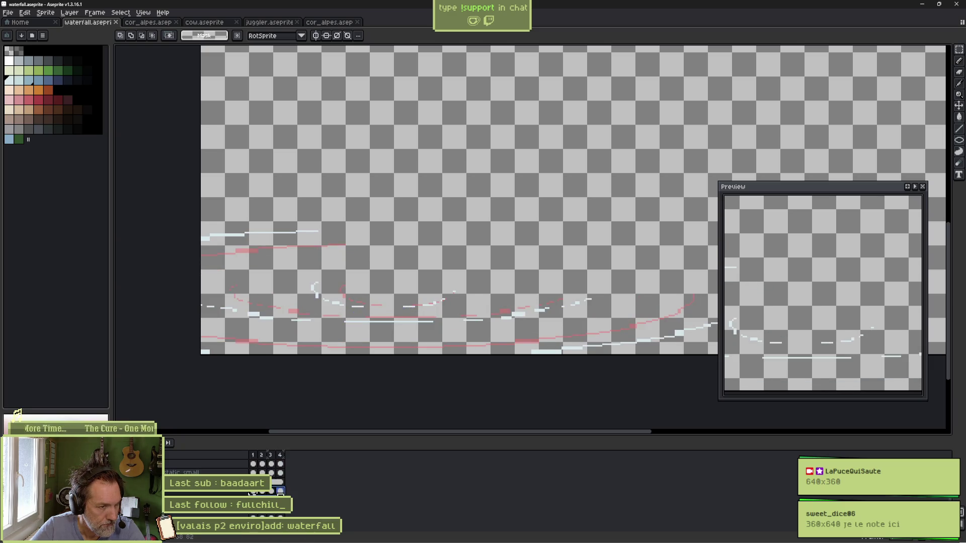
left_click(262, 492)
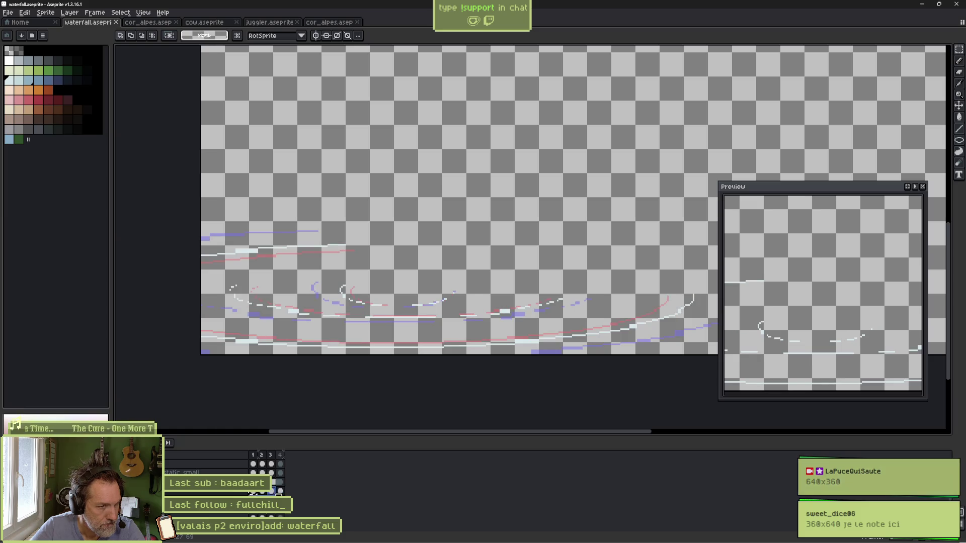
left_click(280, 492)
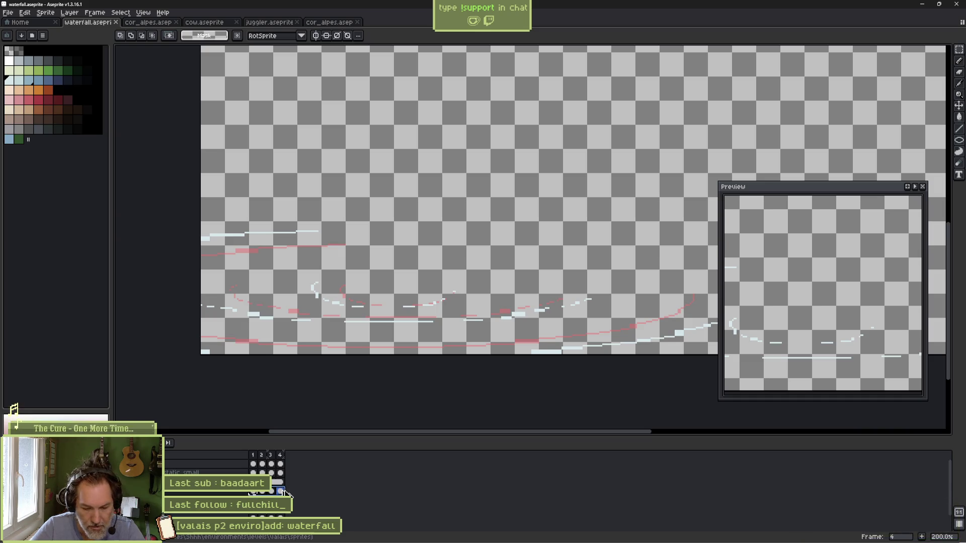
key("alt+n")
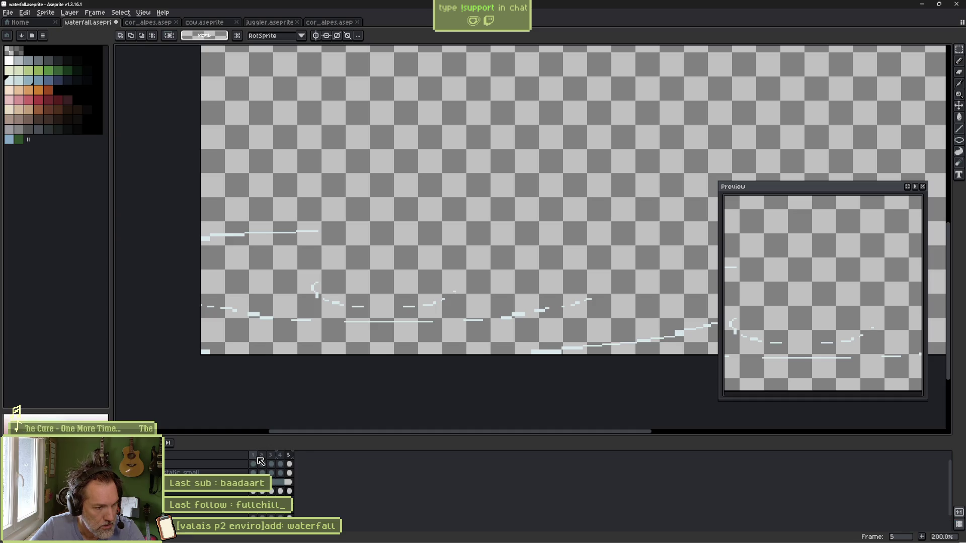
Step: Create a tag named 'water' spanning frames 1 to 4, then go to frame 5
right_click(280, 460)
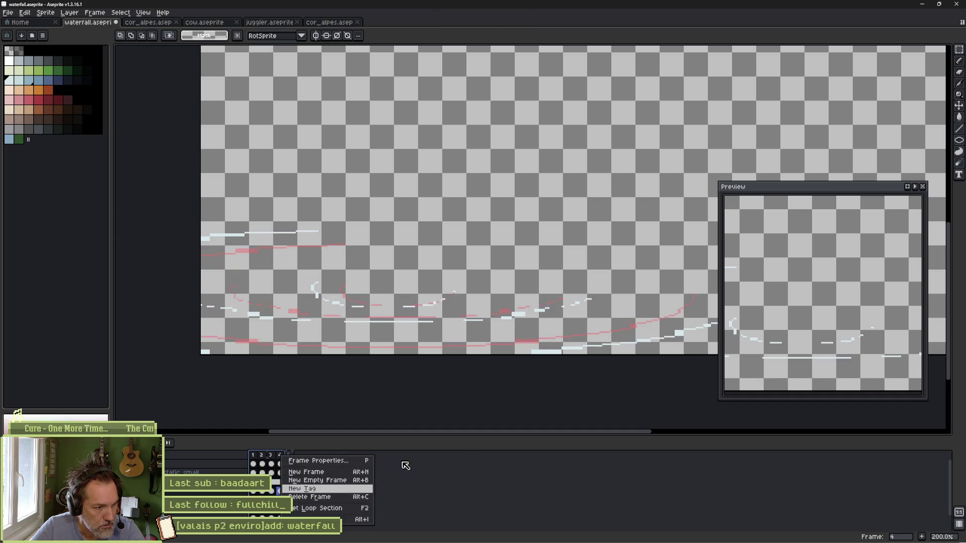
left_click(312, 488)
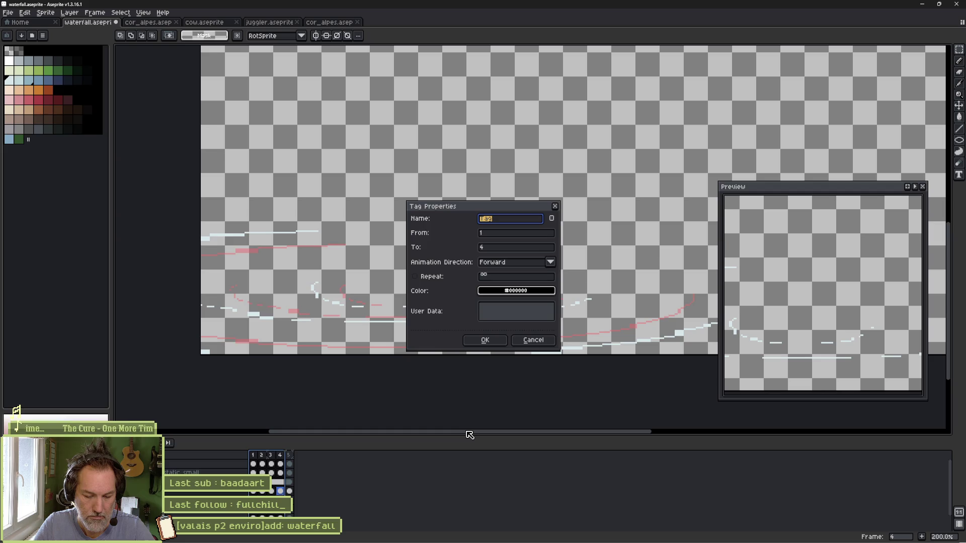
type("water")
key("Return")
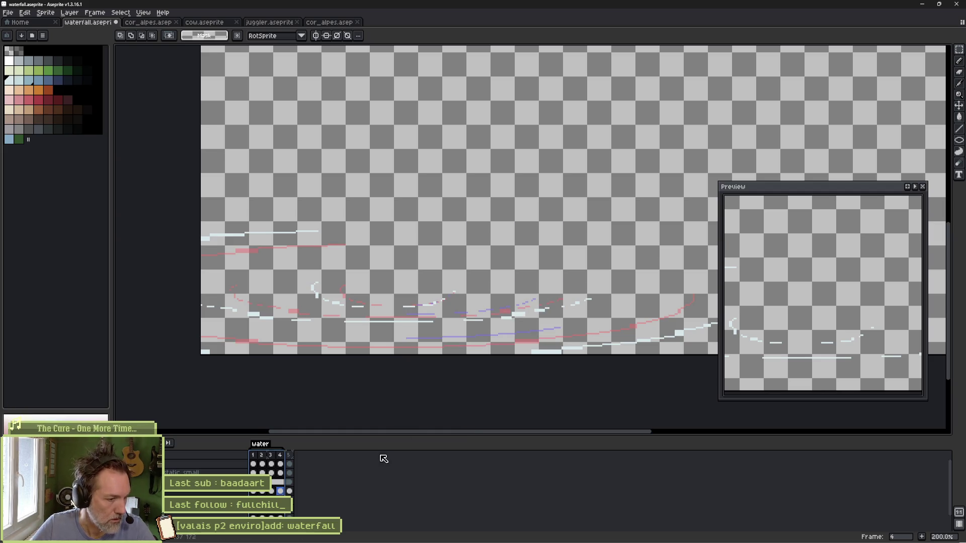
left_click(290, 492)
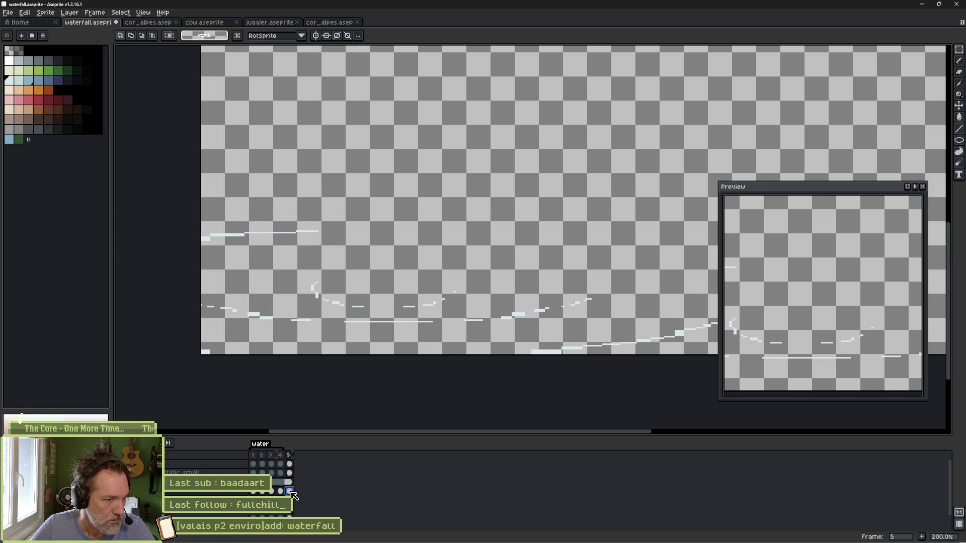
Step: Extend the selection to frames 4–5, then flip between frames 3, 2, 3, 4 and 5 to compare water lines
left_click_drag(290, 493, 295, 498)
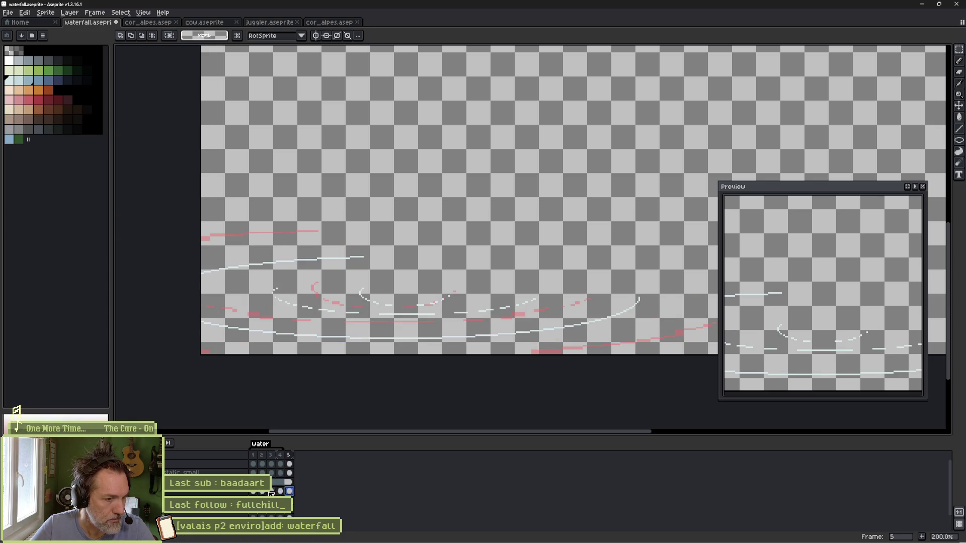
left_click(275, 492)
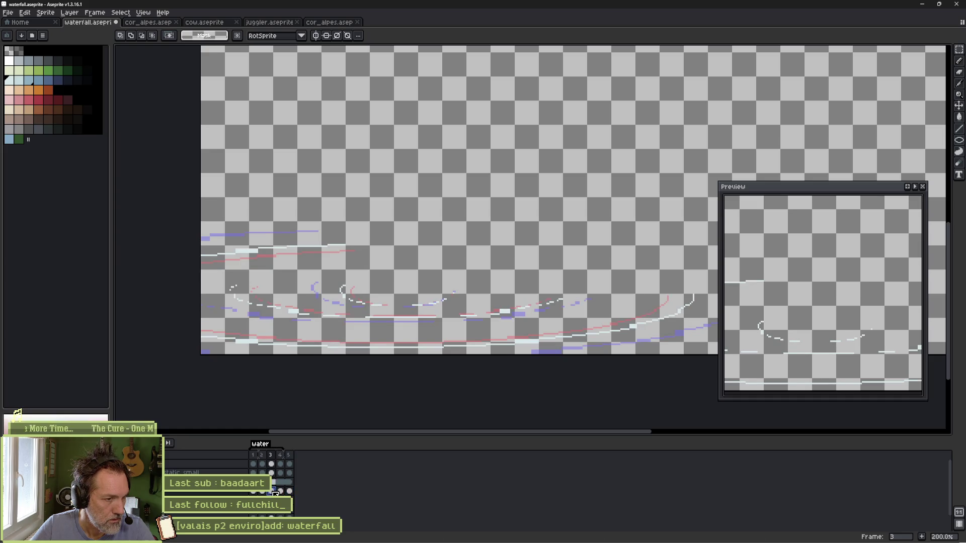
left_click(266, 493)
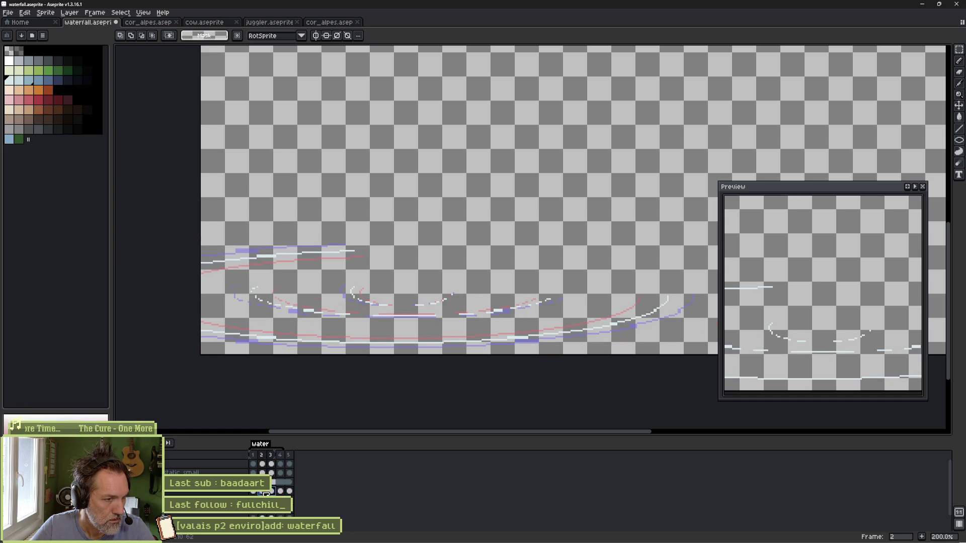
left_click(272, 492)
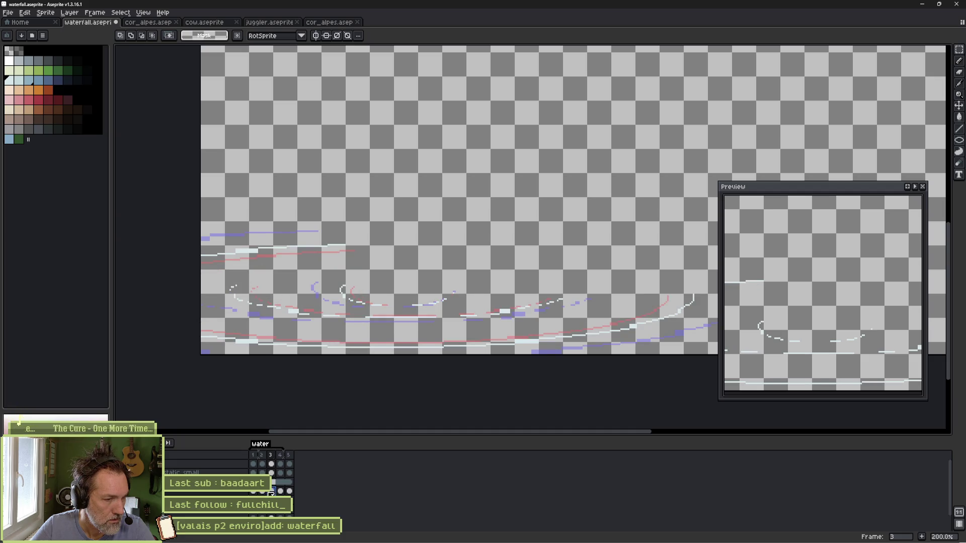
left_click(281, 493)
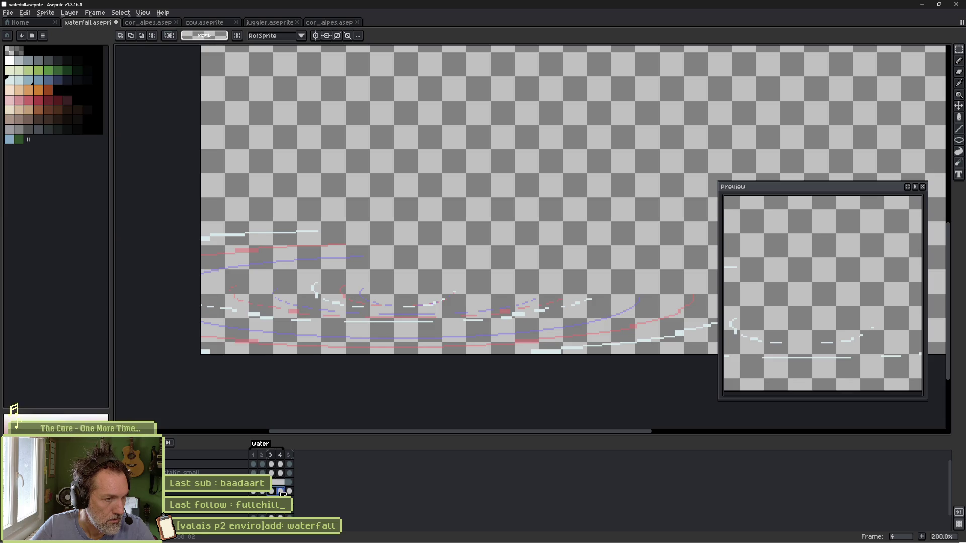
left_click(290, 493)
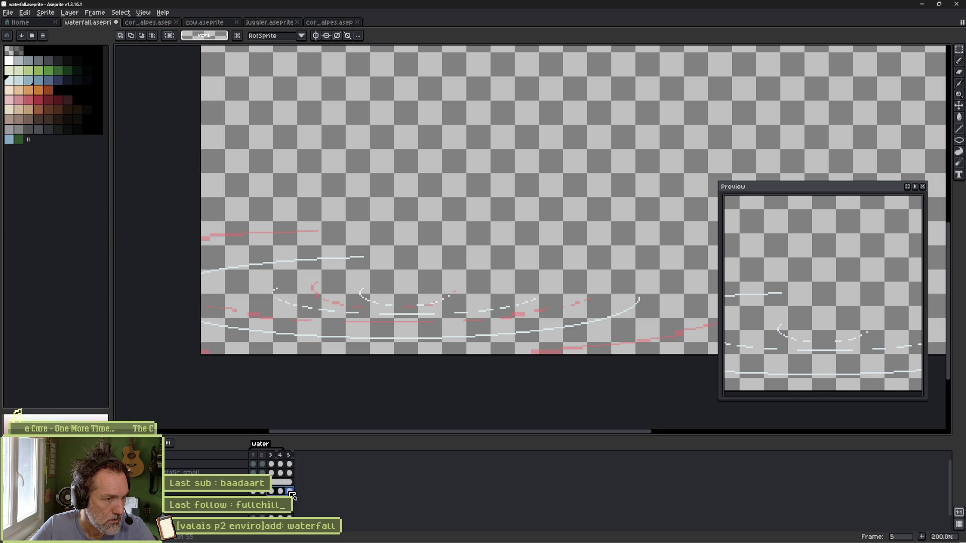
key("Left")
key("Right")
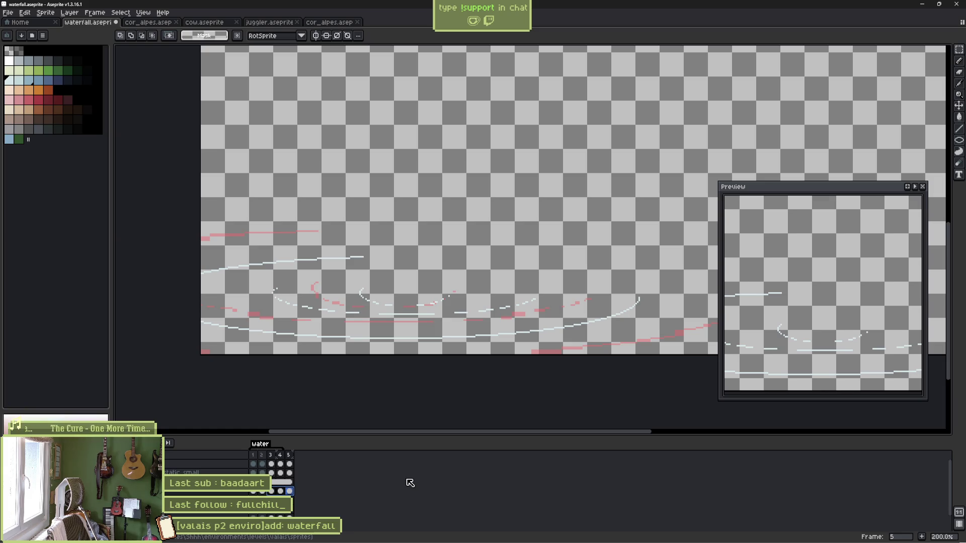
Step: Flip across frames 2 to 5 and select the water layer's frame 4 cel
left_click(262, 491)
left_click(271, 491)
left_click(281, 490)
left_click(289, 491)
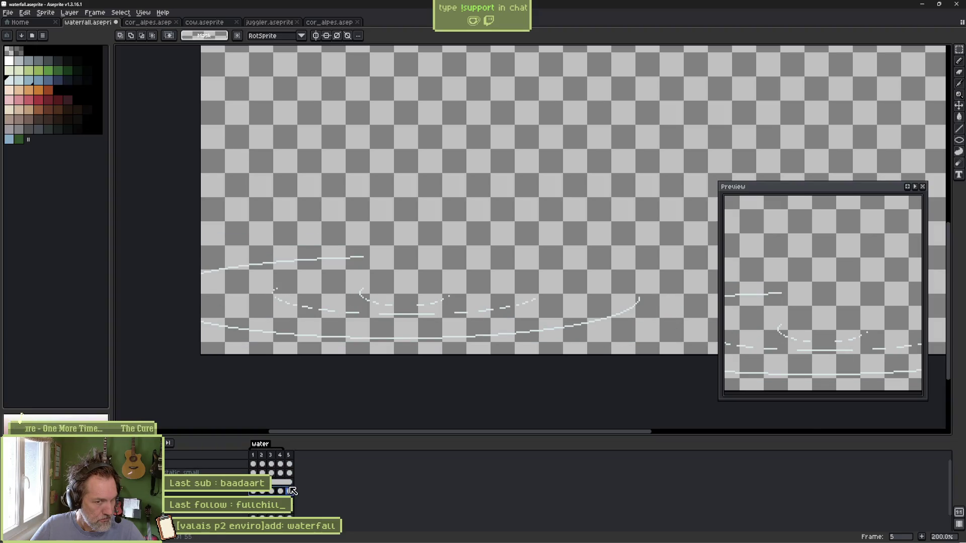
left_click(281, 490)
left_click(286, 490)
left_click(284, 492)
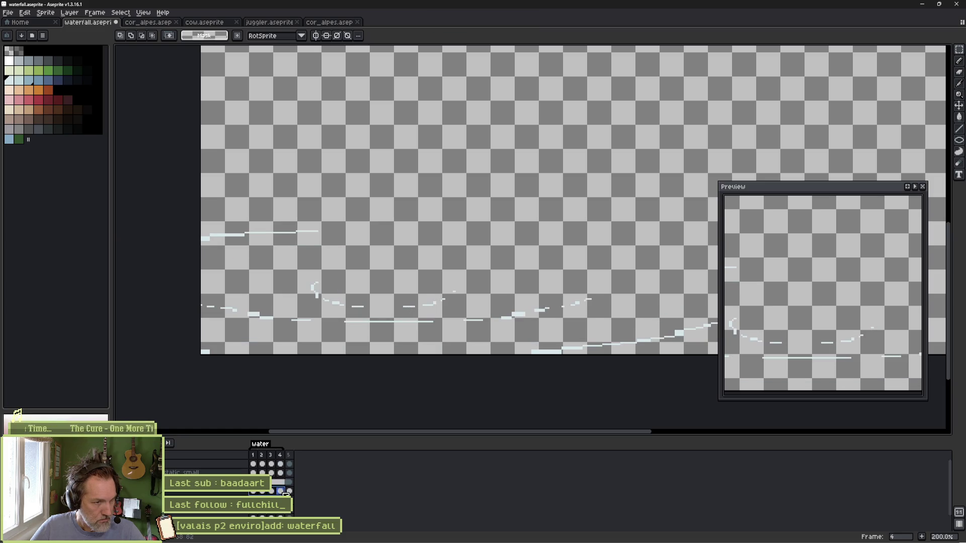
left_click(289, 492)
Step: Step between frames 4, 5 and 2, play the animation, and scrub frames 1 to 5
key("Left")
key("Right")
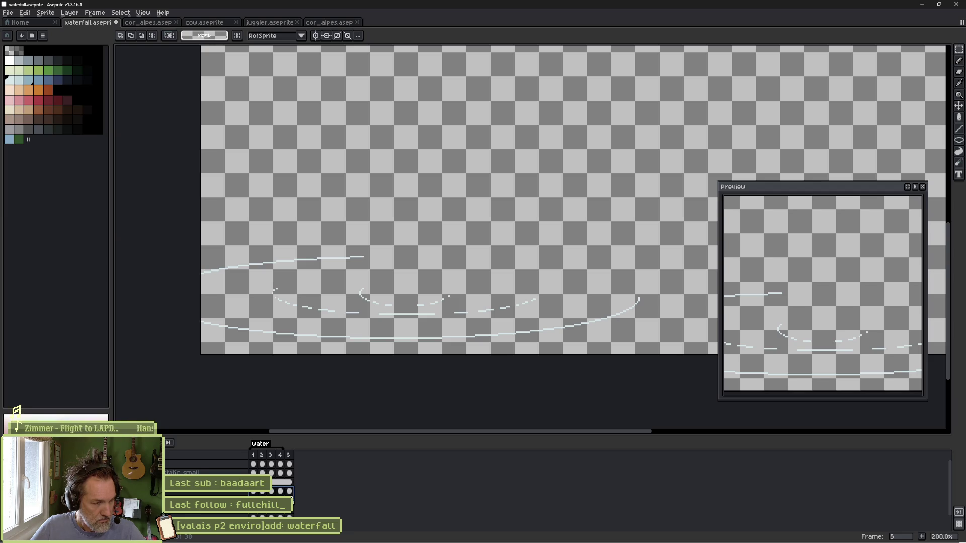
key("Left")
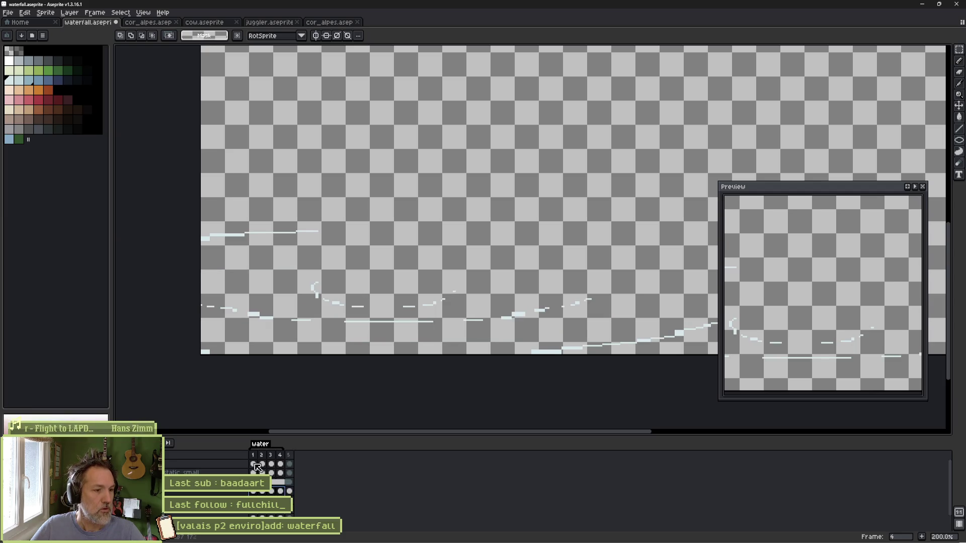
key("Left")
key("Left")
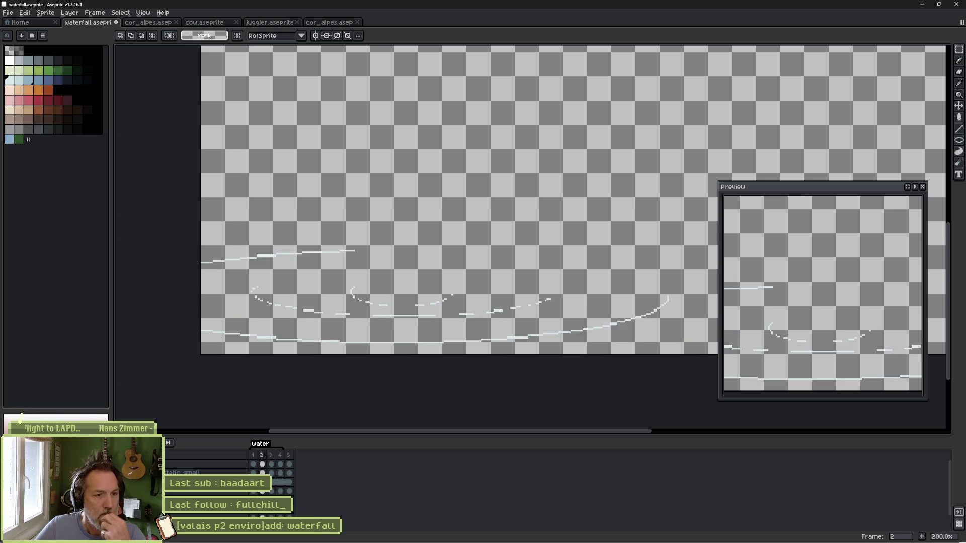
key("Return")
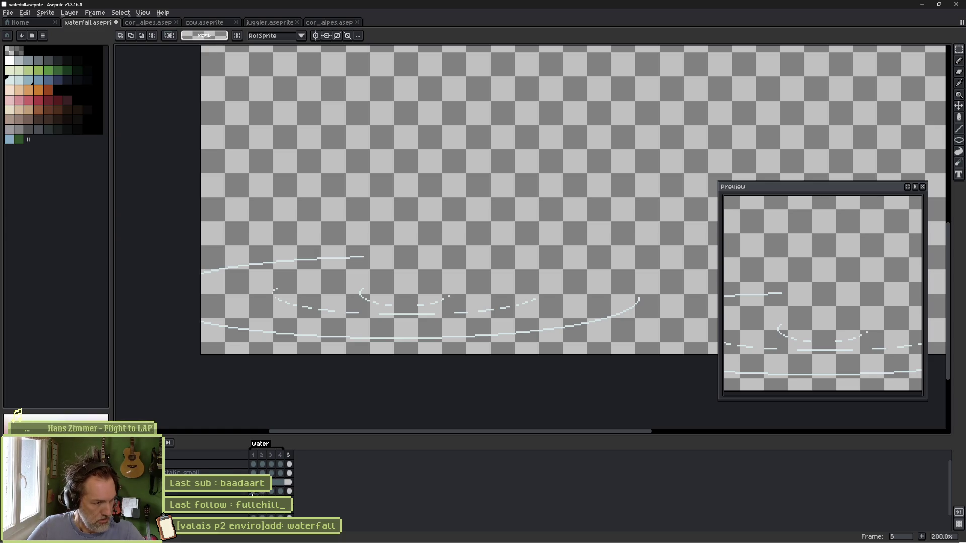
left_click_drag(253, 493, 291, 498)
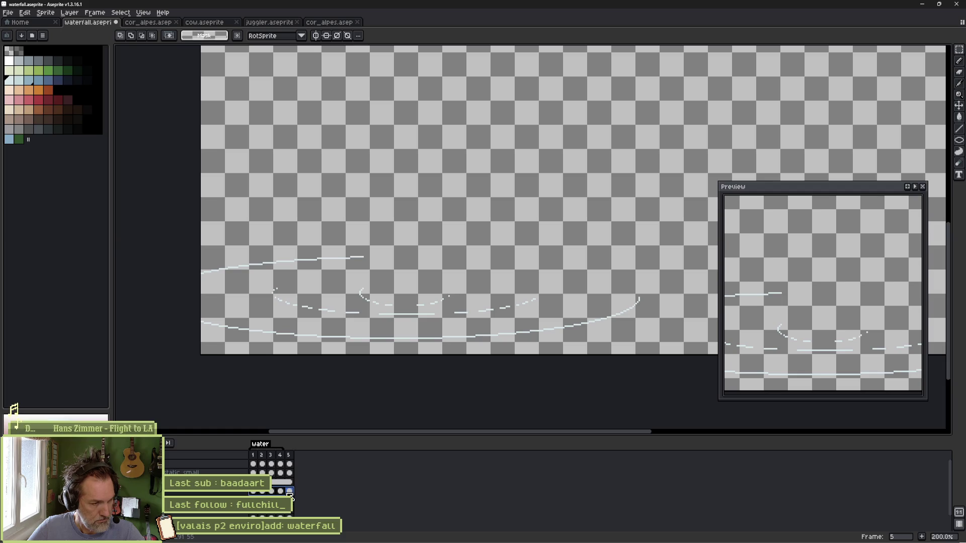
left_click(281, 492)
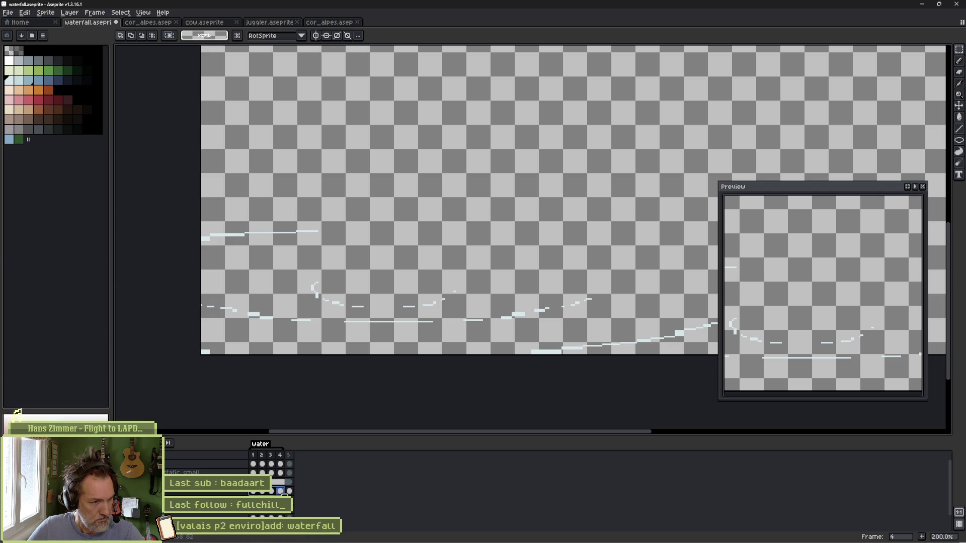
Step: Select the water strip along the sprite's lower edge and scale it up
left_click_drag(194, 226, 765, 359)
scroll(527, 307, "down", 2)
scroll(617, 288, "up", 1)
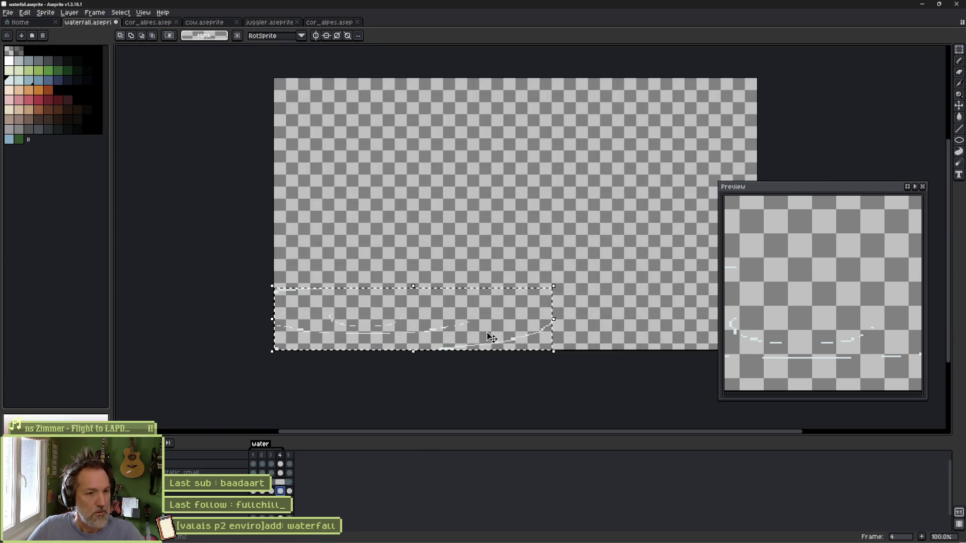
left_click_drag(553, 287, 574, 284)
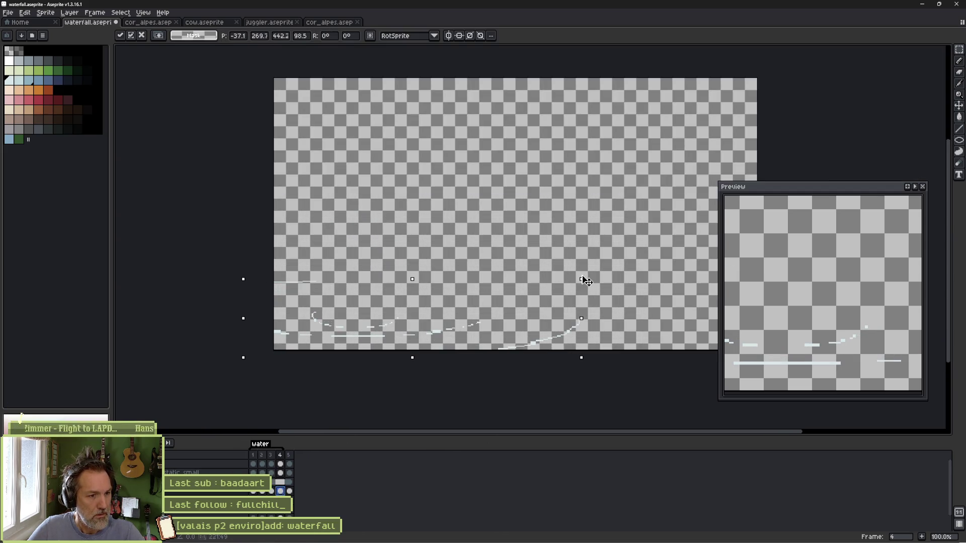
key("Return")
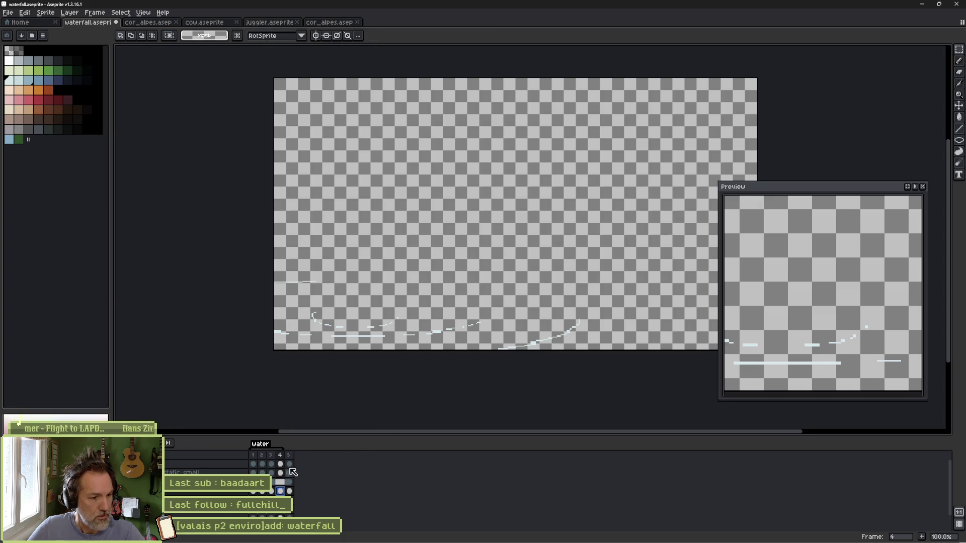
key("Return")
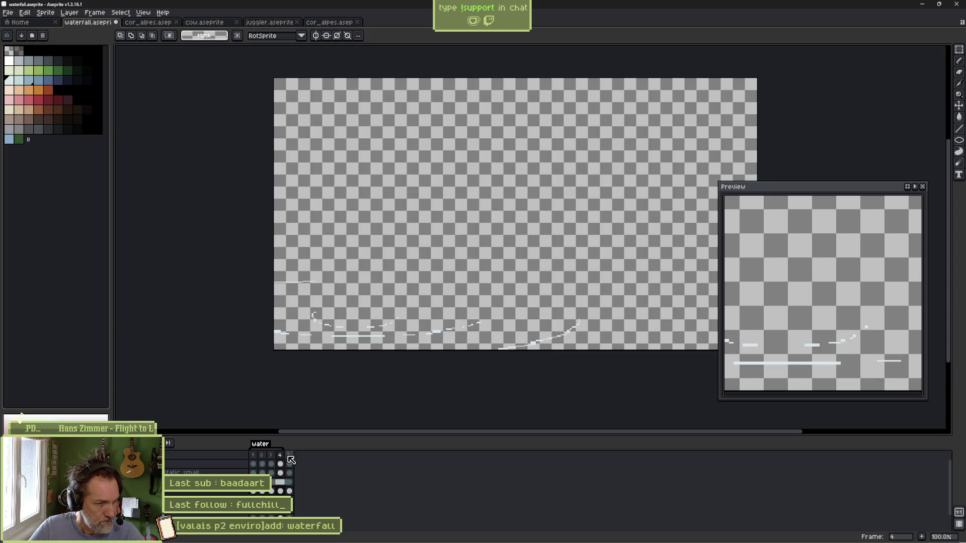
Step: Enlarge frame 4's water strip to match and clear the selection
left_click(280, 492)
key("ctrl+t")
left_click_drag(582, 356, 554, 352)
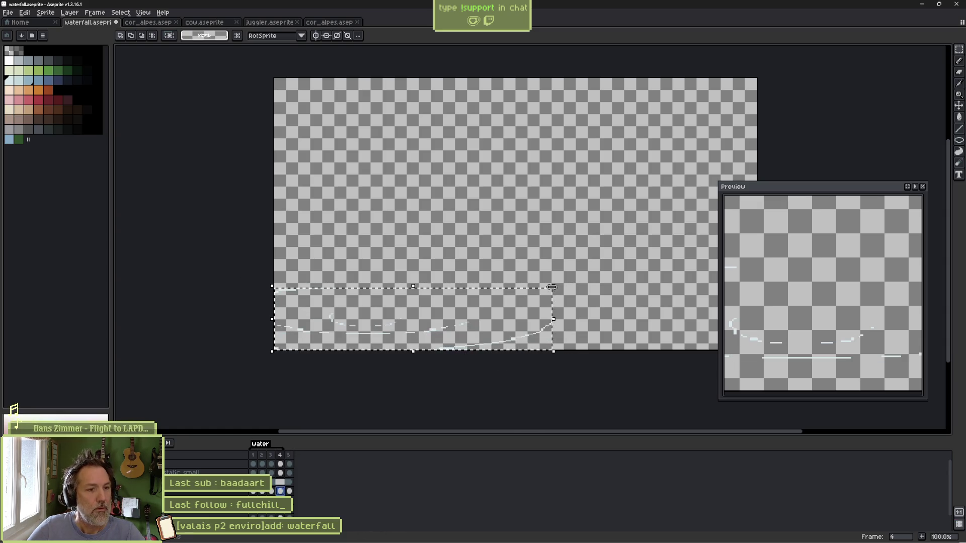
left_click_drag(553, 287, 579, 280)
key("Return")
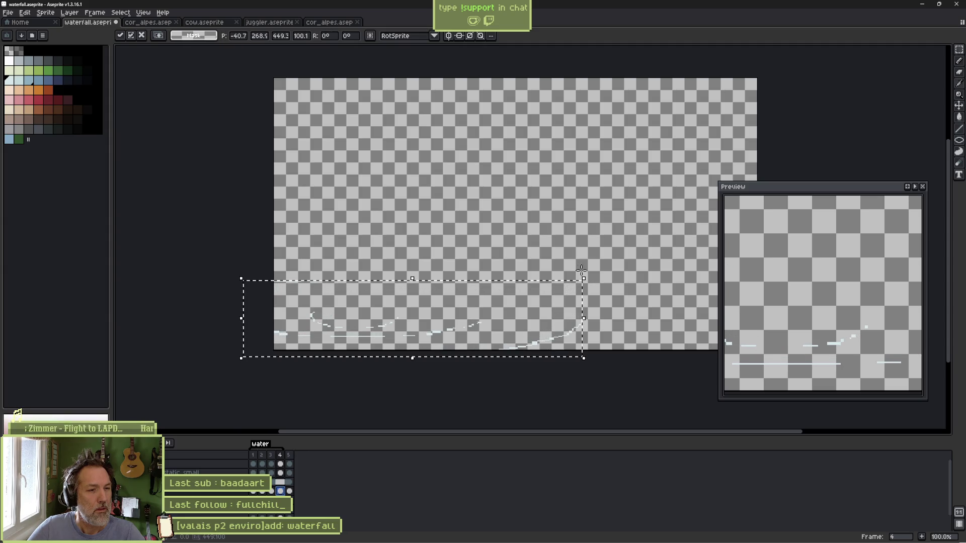
key("ctrl+d")
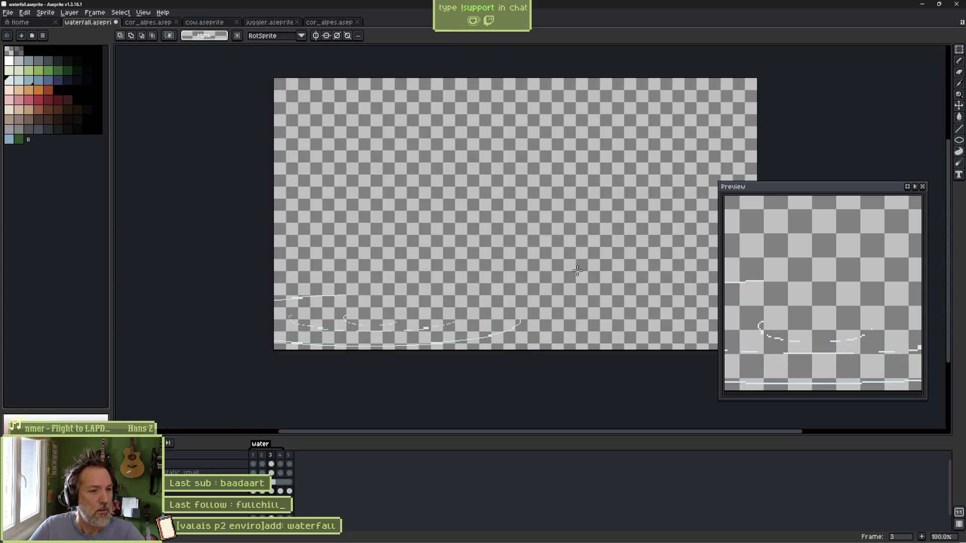
Step: Play the animation to check it, then enlarge frame 2's water strip to match
key("v")
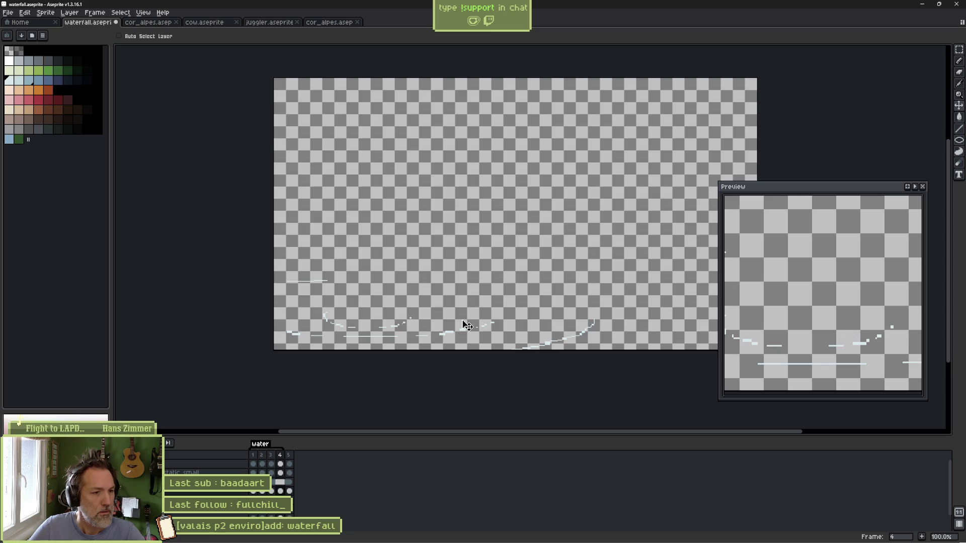
key("Return")
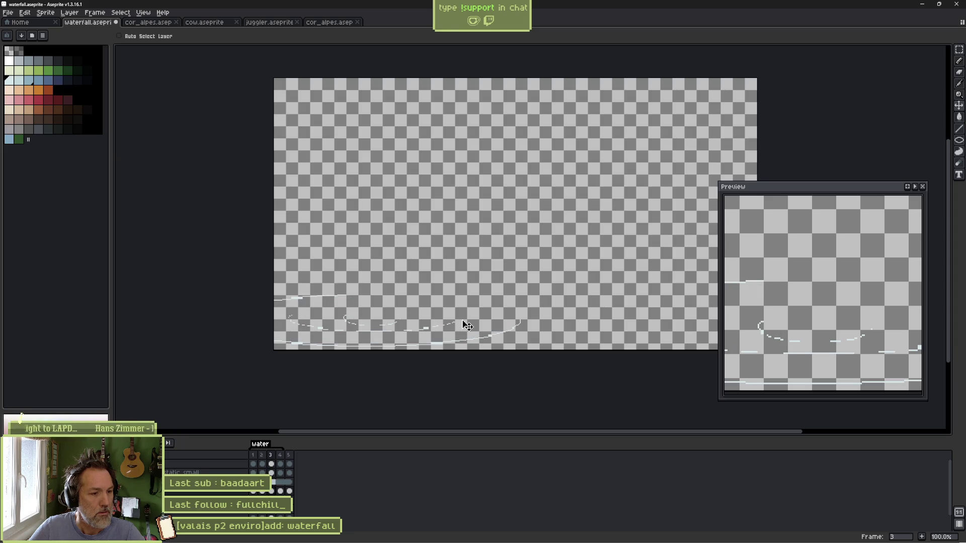
key("m")
left_click_drag(510, 296, 526, 297)
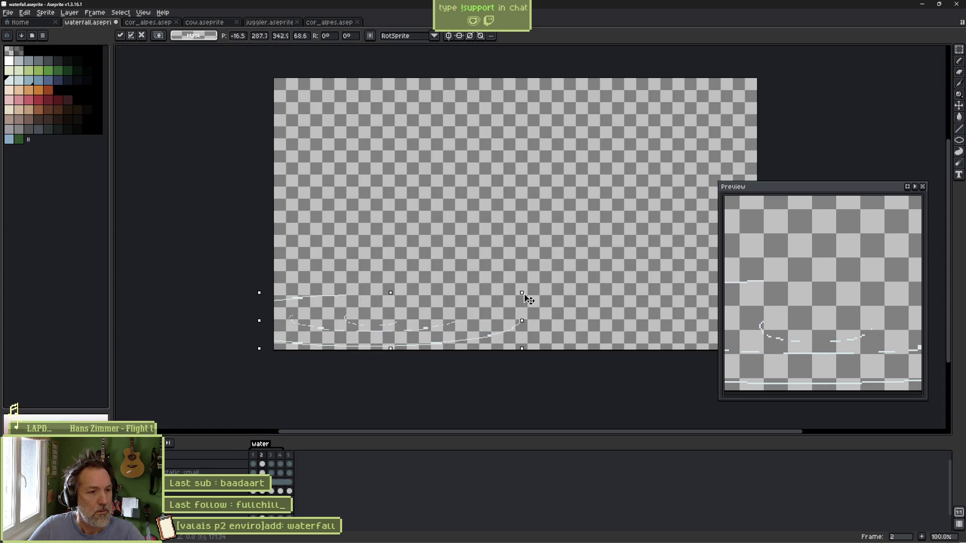
key("ctrl+d")
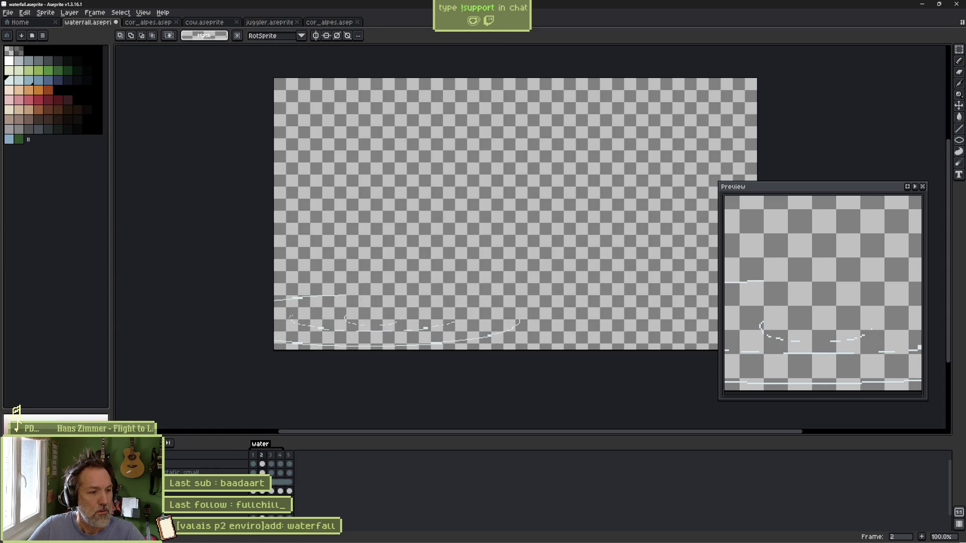
Step: Stretch frame 3's ripple lines wider and taller to match the others
left_click(274, 491)
key("ctrl+shift+d")
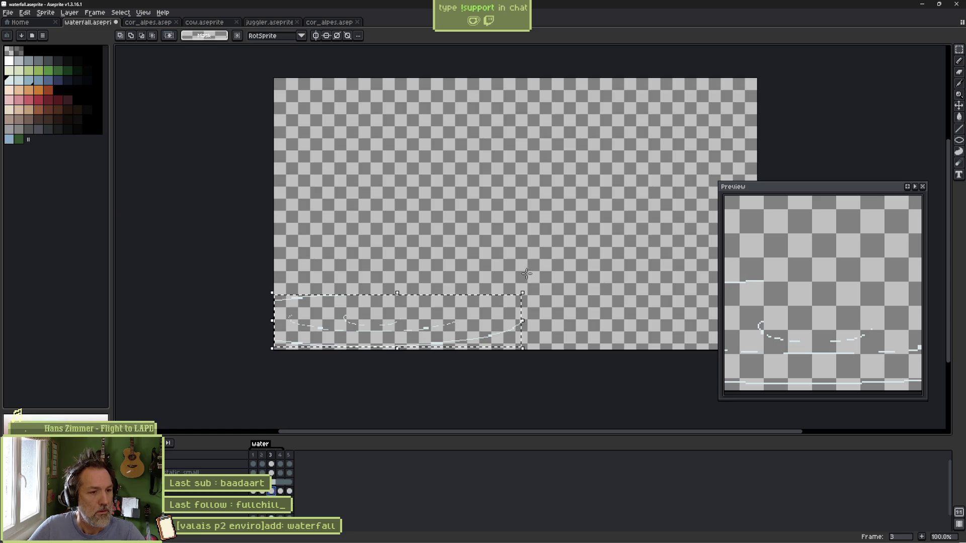
left_click(529, 297)
left_click_drag(529, 297, 539, 287)
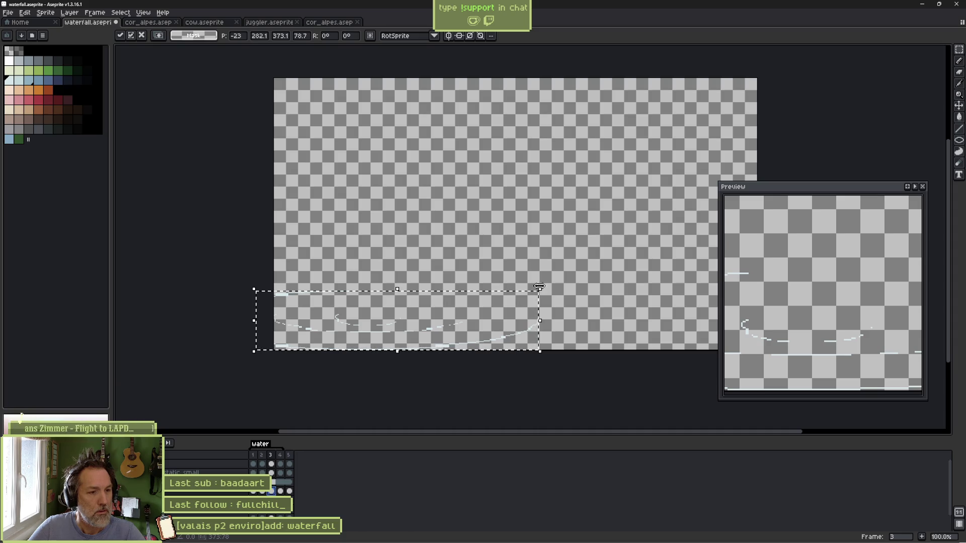
key("ctrl+d")
key("period")
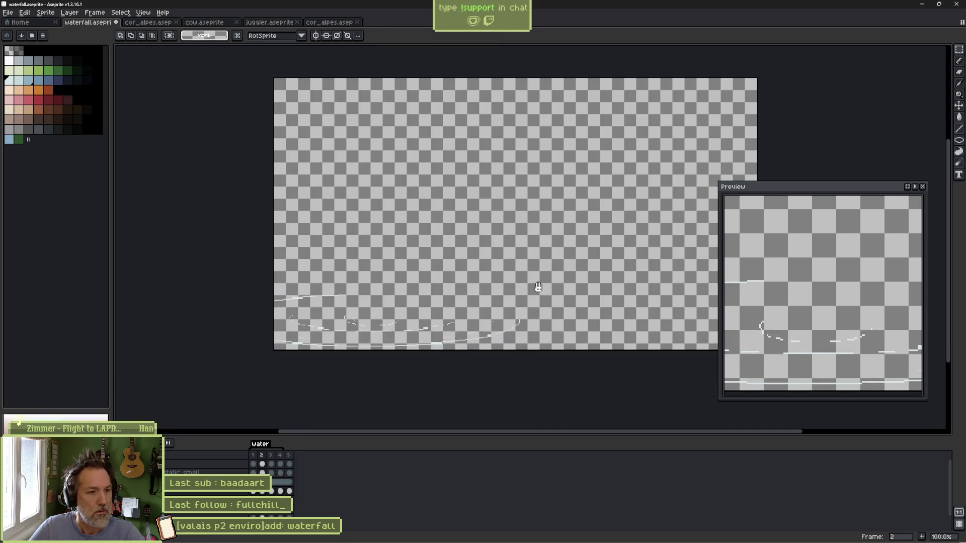
Step: Return to frame 1, show all the other layers again, and play the waterfall animation
key("Home")
key("period")
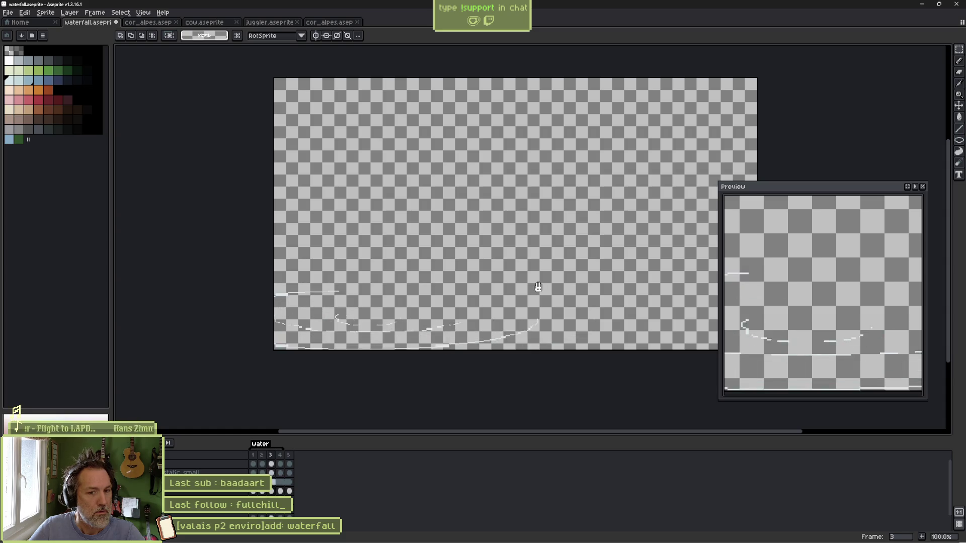
type("g1")
key("Return")
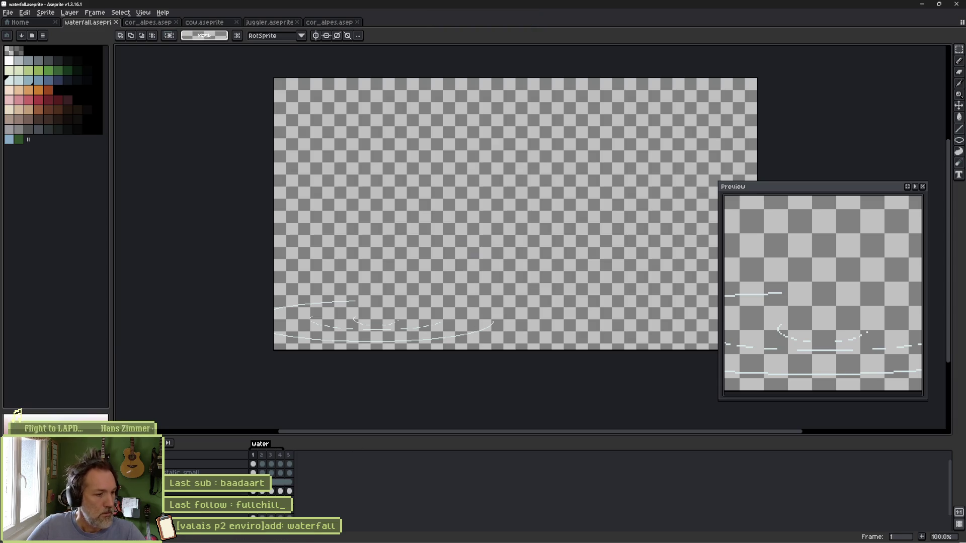
key("ctrl+z")
key("Return")
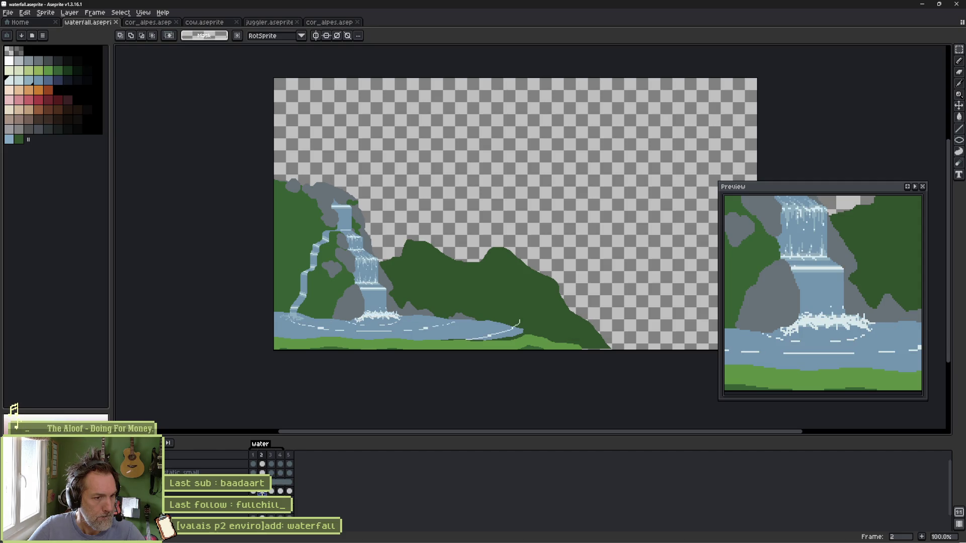
Step: Erase the stray white strokes above the water on frames 2 and 3
scroll(523, 352, "up", 4)
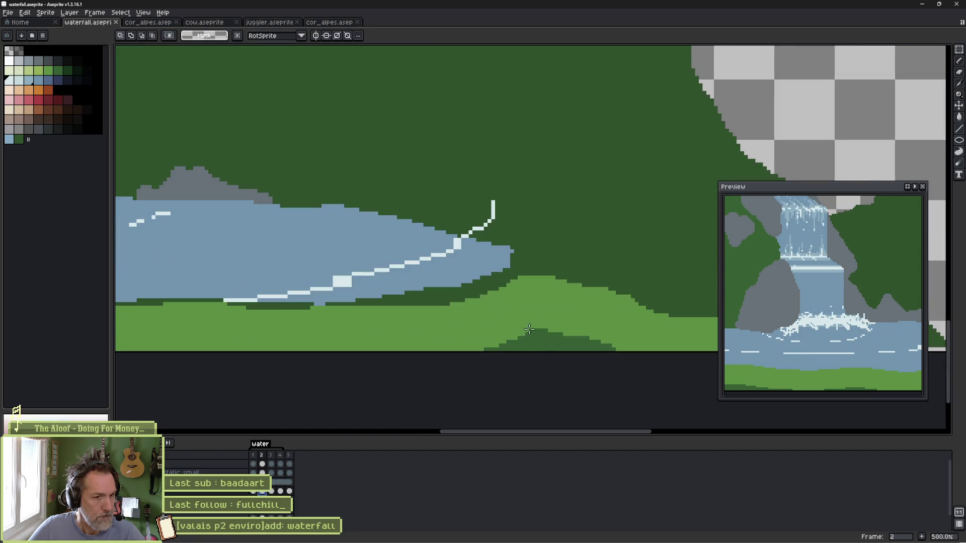
key("e")
left_click_drag(498, 200, 465, 227)
key("period")
mouse_move(537, 173)
left_mouse_down()
mouse_move(580, 212)
mouse_move(529, 258)
left_mouse_up()
key("period")
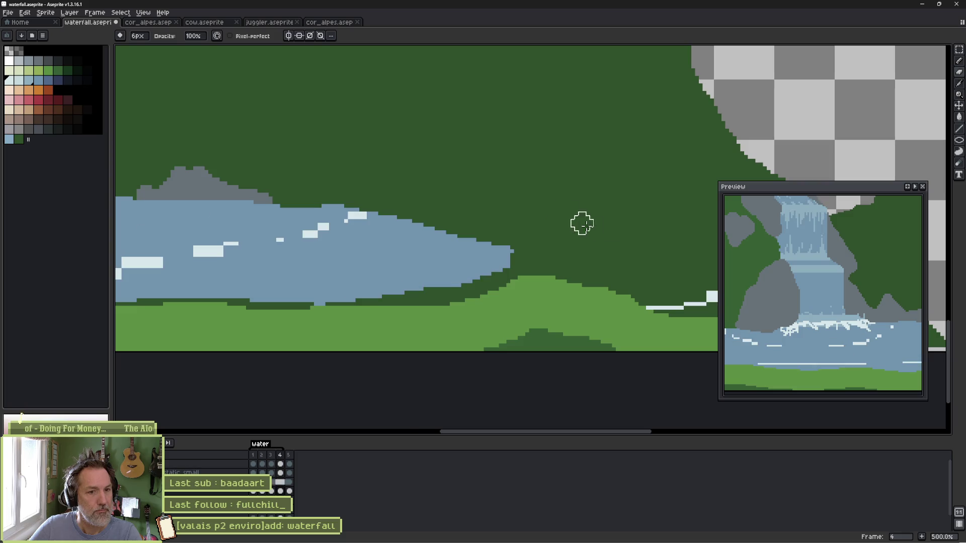
scroll(623, 240, "down", 4)
mouse_move(623, 239)
left_mouse_down()
mouse_move(561, 245)
mouse_move(596, 249)
mouse_move(570, 258)
left_mouse_up()
Step: Play the animation to check the water and save the waterfall file
key("Return")
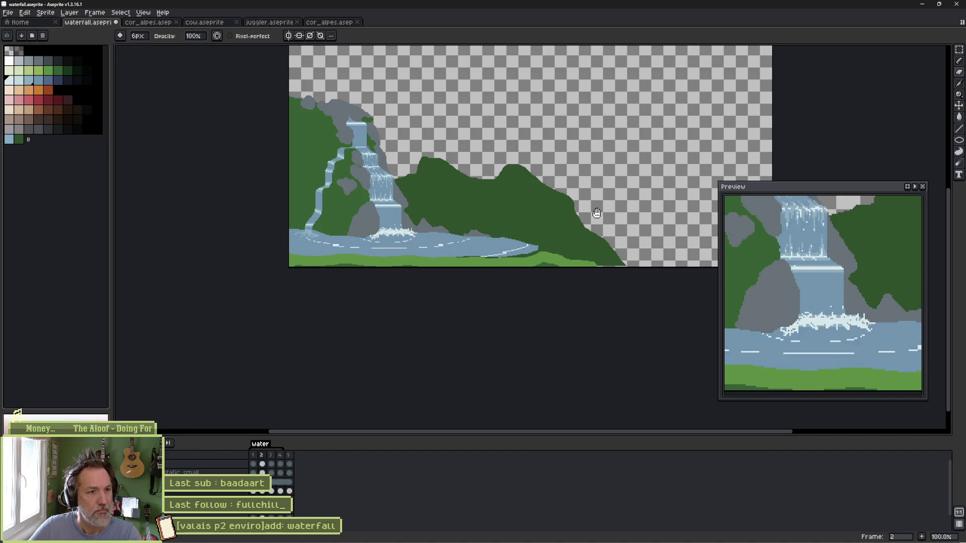
key("ctrl+s")
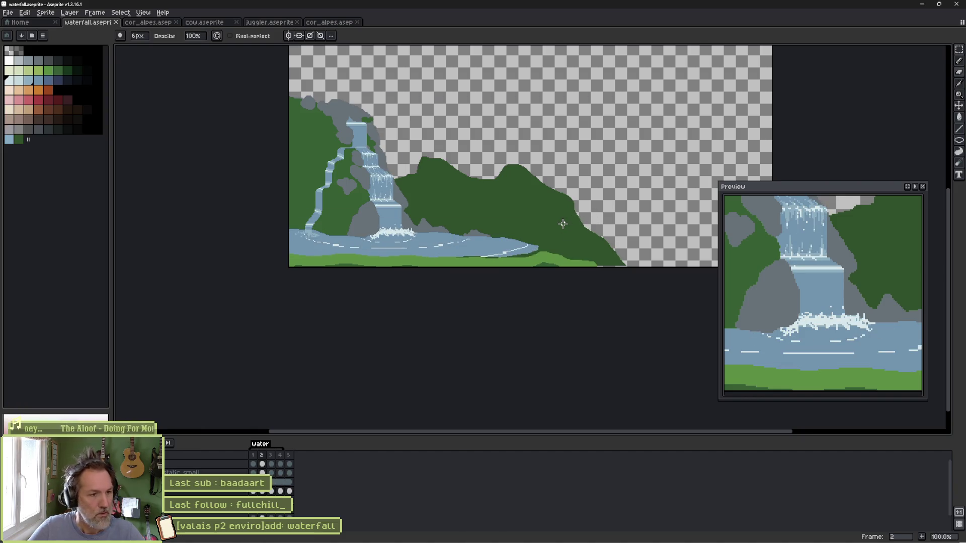
key("Right")
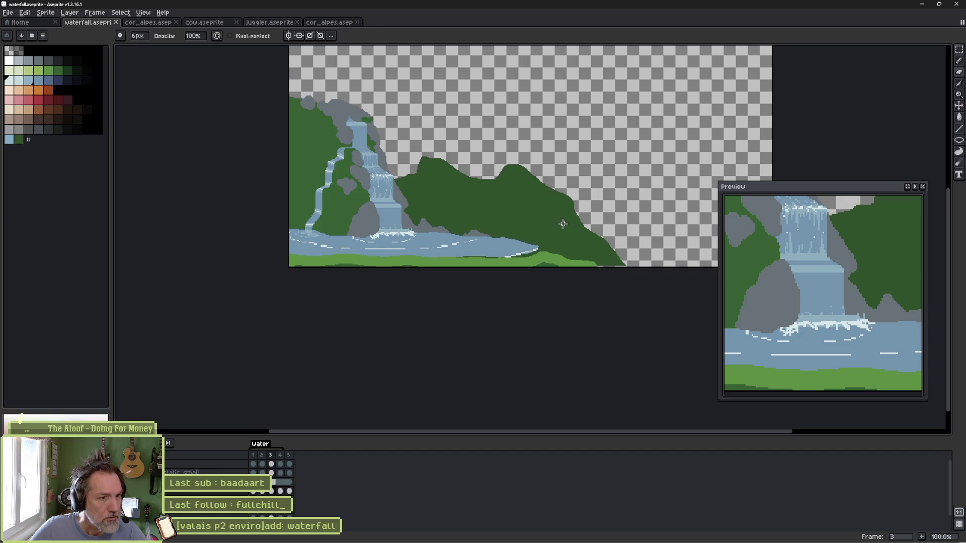
scroll(419, 242, "up", 4)
key("b")
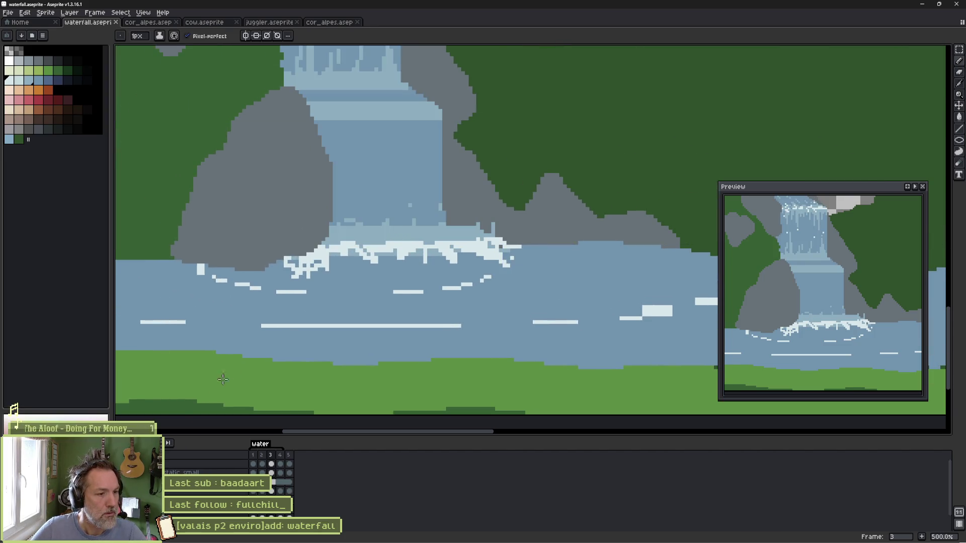
left_click(9, 464, "alt")
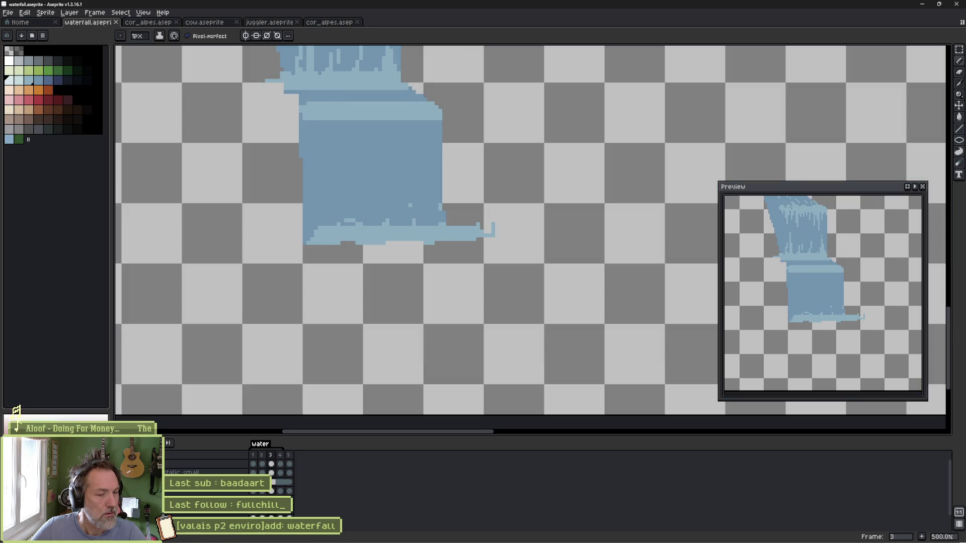
key("comma")
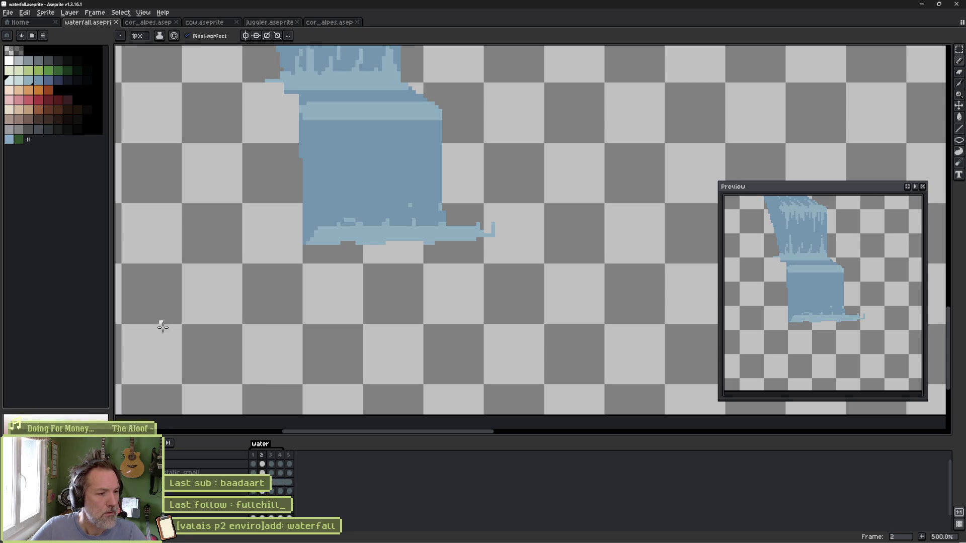
left_click(9, 464, "alt")
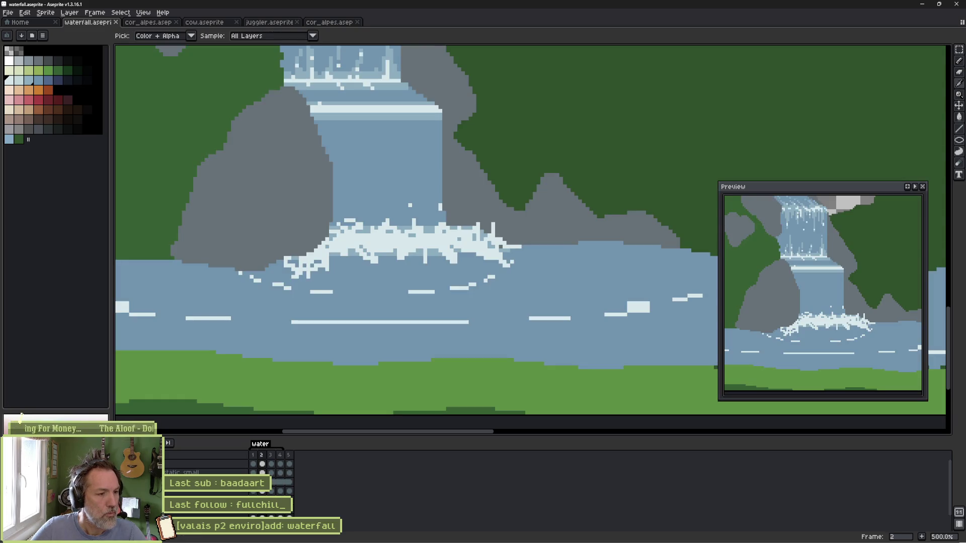
left_click(383, 243, "ctrl")
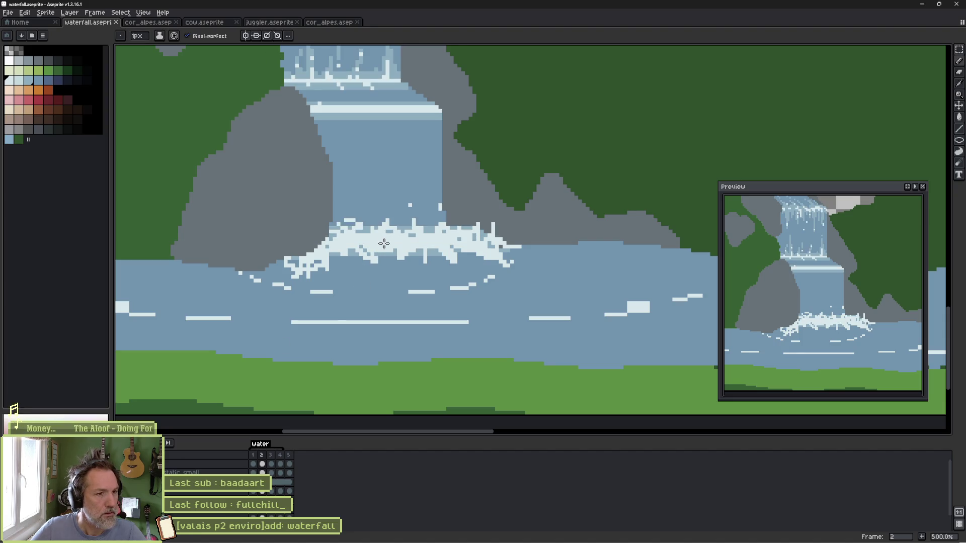
key("Left")
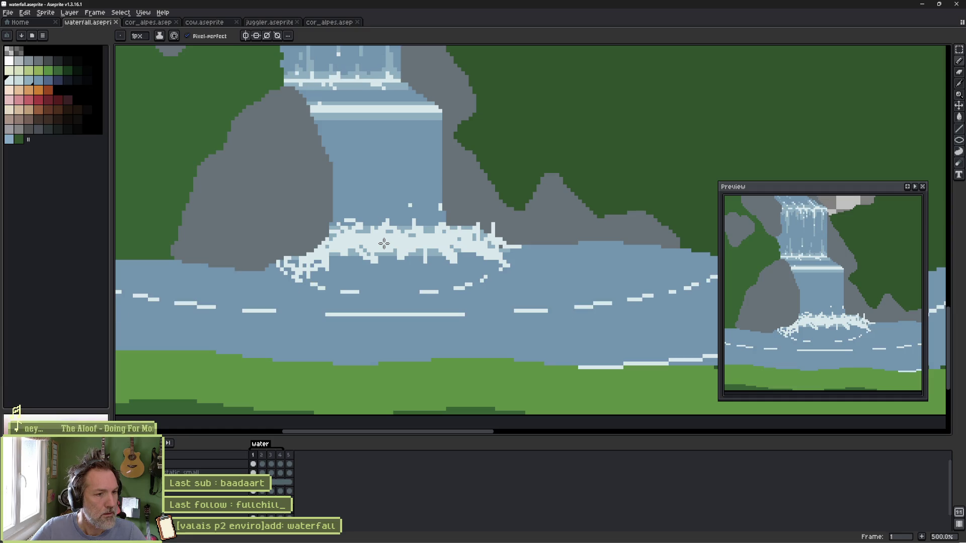
left_click(280, 510)
left_click(291, 512)
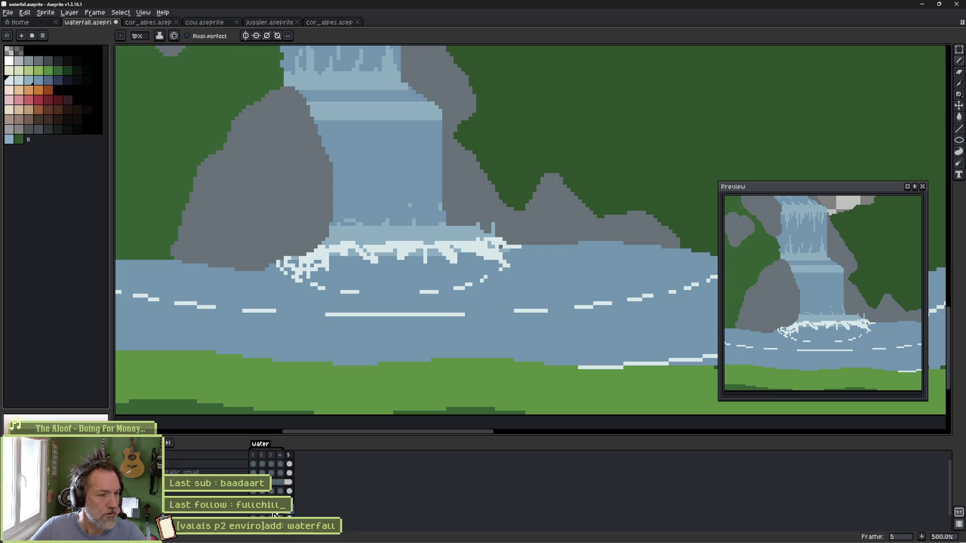
key("Left")
key("Left")
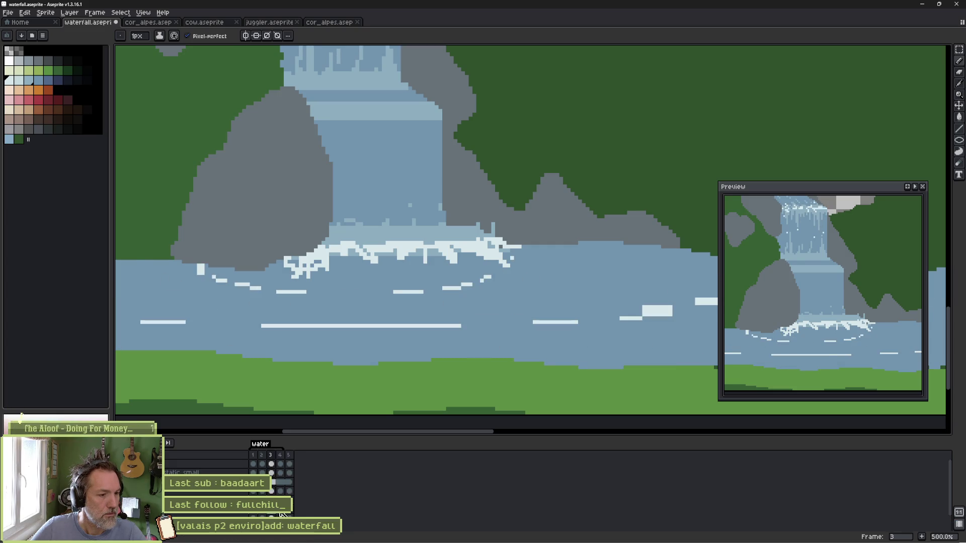
key("Right")
key("Right")
key("Left")
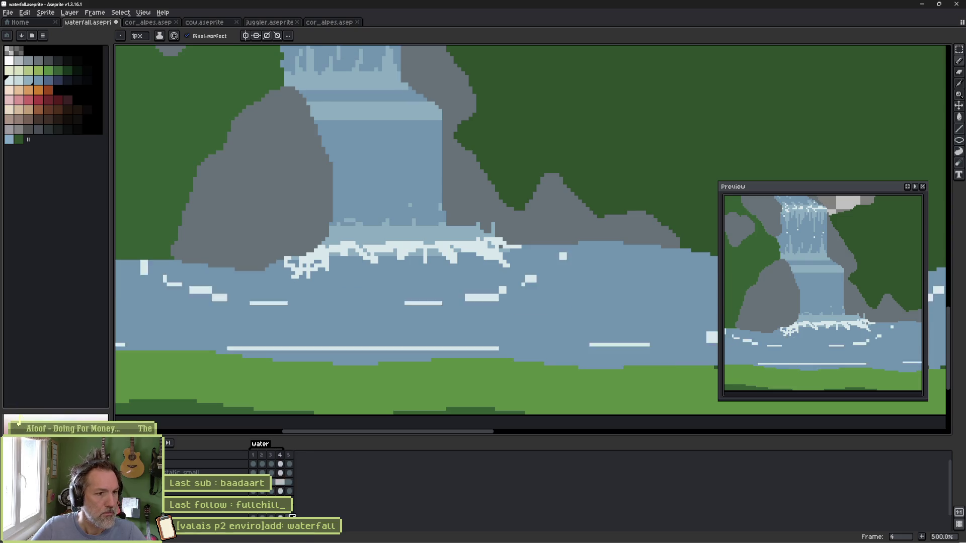
key("Right")
key("Right")
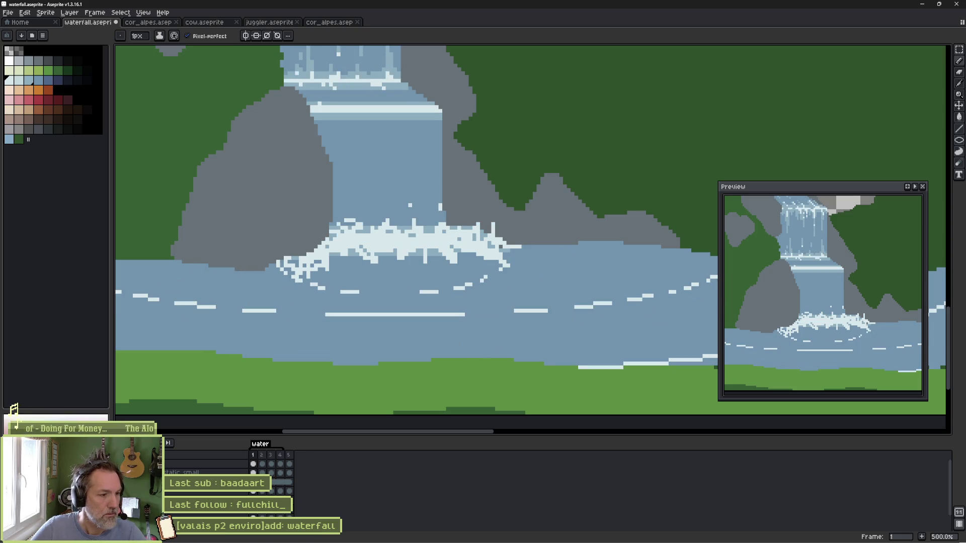
key("ctrl+shift+h")
key("ctrl+shift+h")
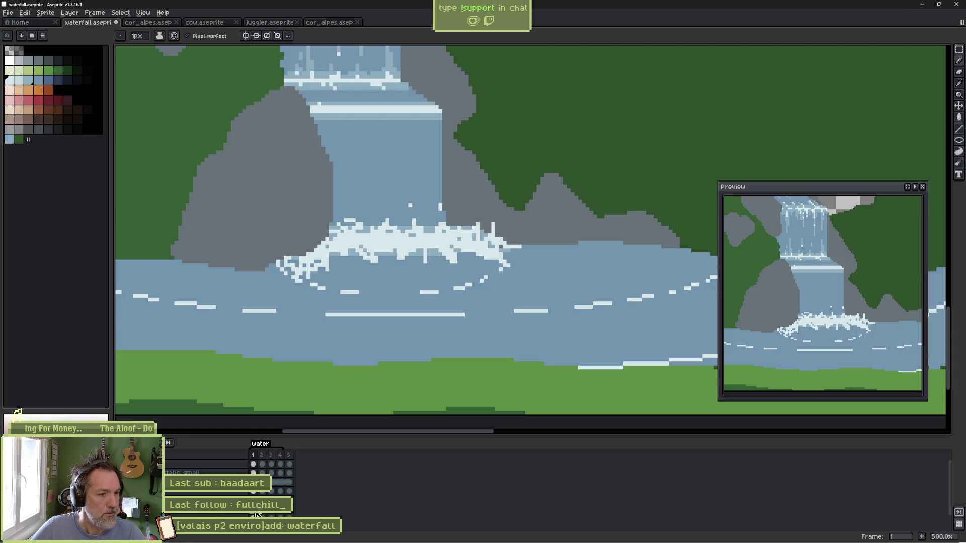
scroll(388, 319, "down", 3)
key("Right")
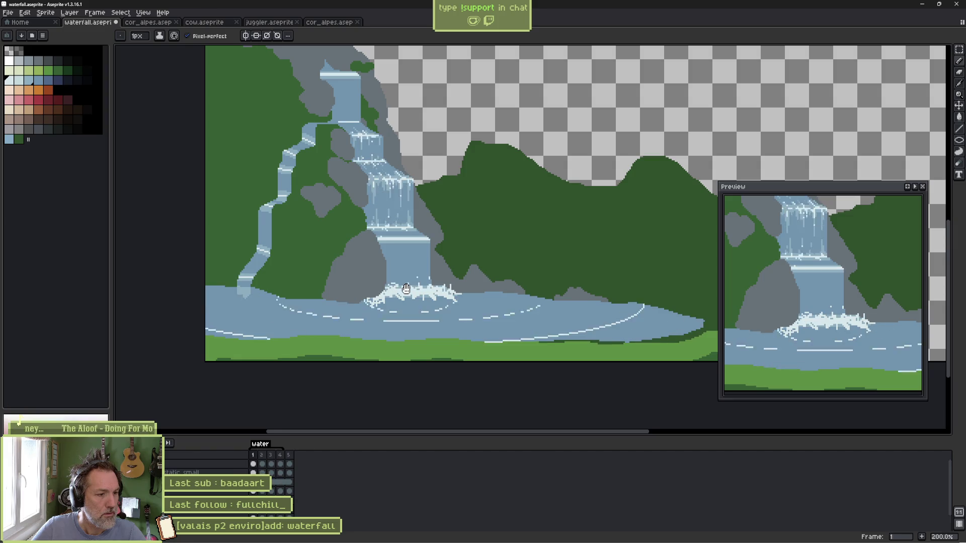
Step: Undo the accidental frame copy, stop playback, and freehand-select then cancel around the splash
key("v")
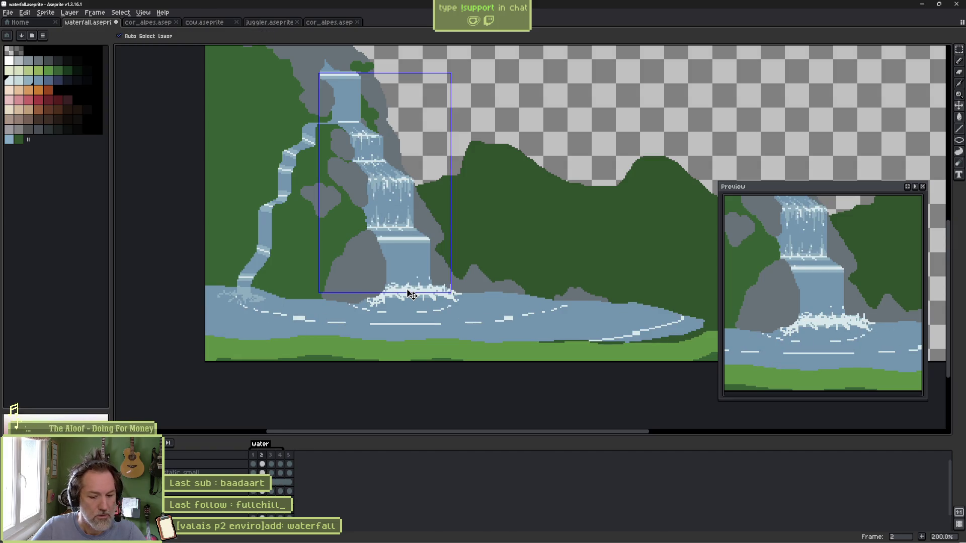
key("ctrl+z")
key("ctrl+z")
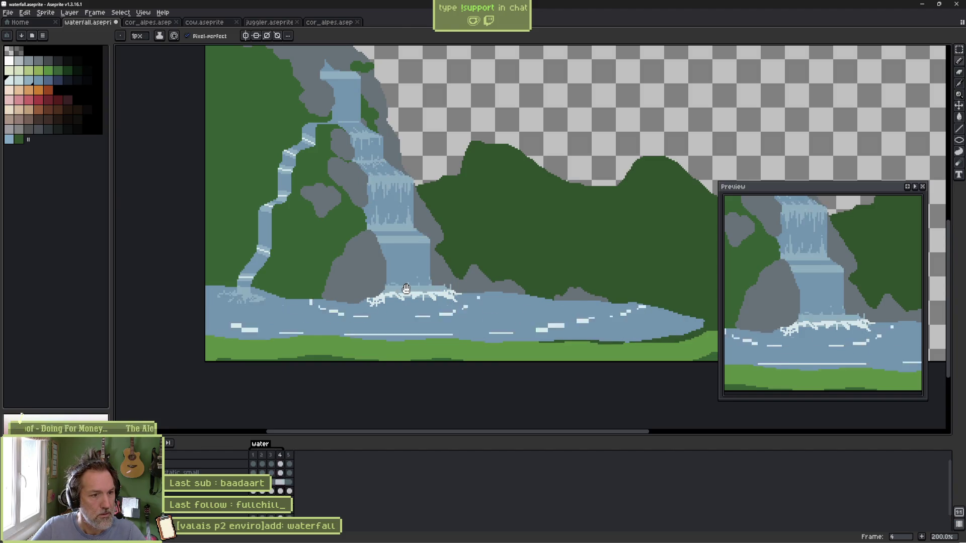
key("Return")
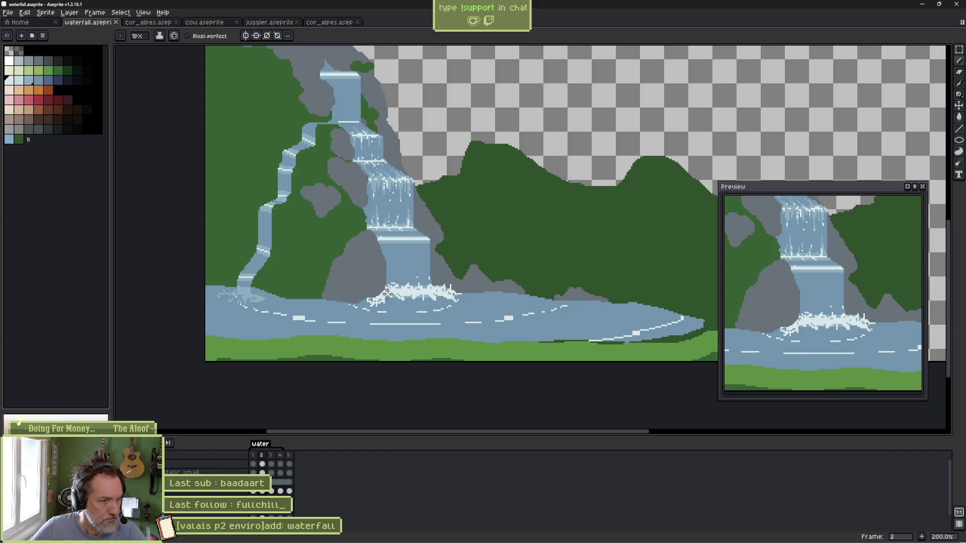
key("i")
key("v")
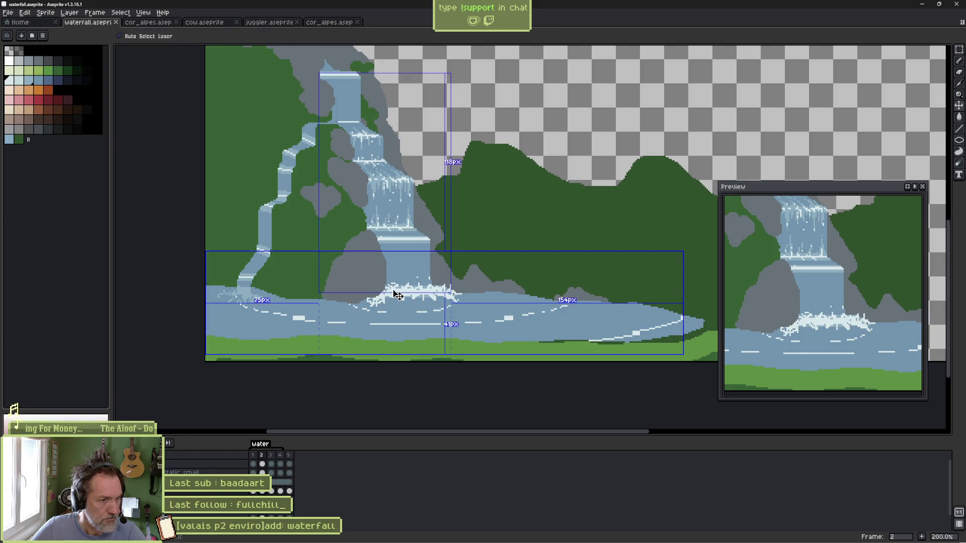
key("b")
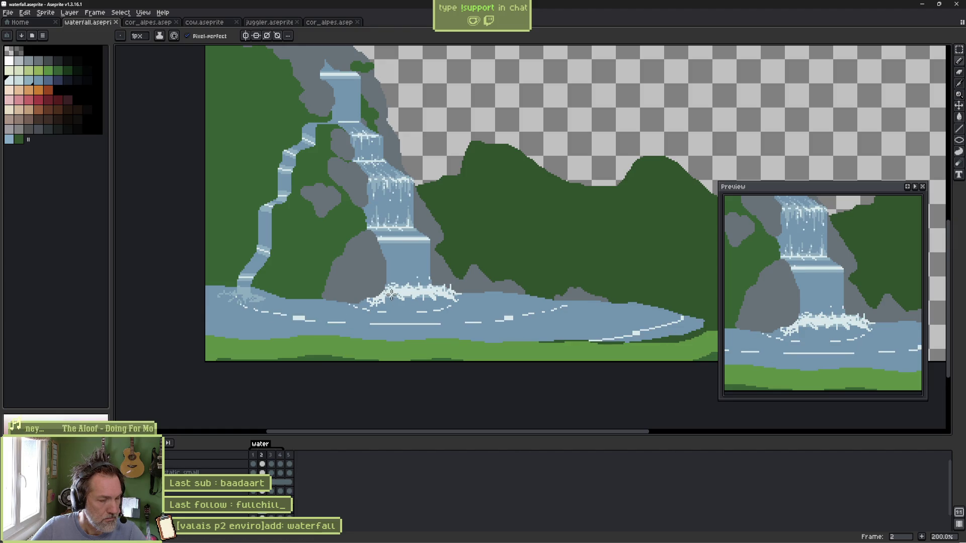
key("q")
mouse_move(398, 270)
left_mouse_down()
mouse_move(423, 332)
mouse_move(387, 265)
left_mouse_up()
key("ctrl+d")
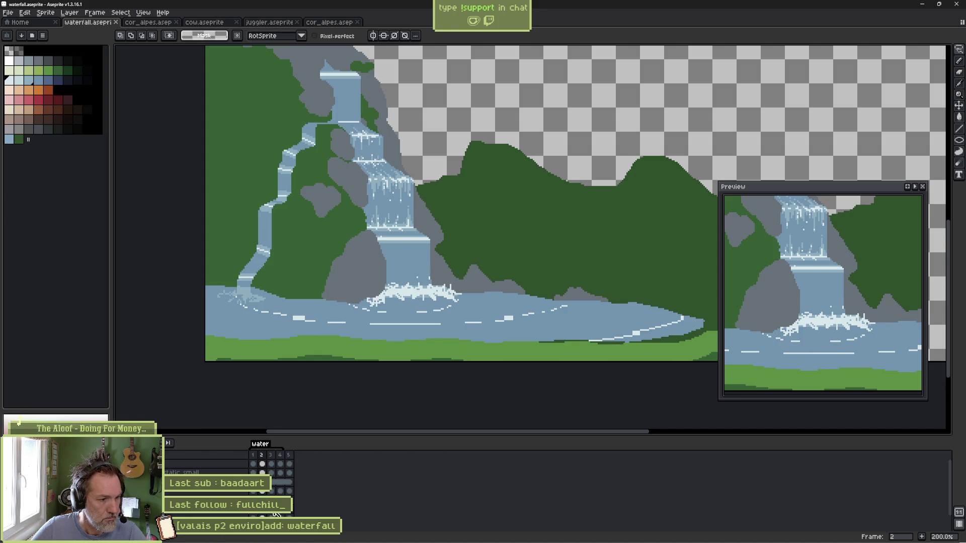
Step: Step through the water frames, play the animation, then stop and clear the splash selection
key("Right")
key("ctrl+shift+d")
key("Right")
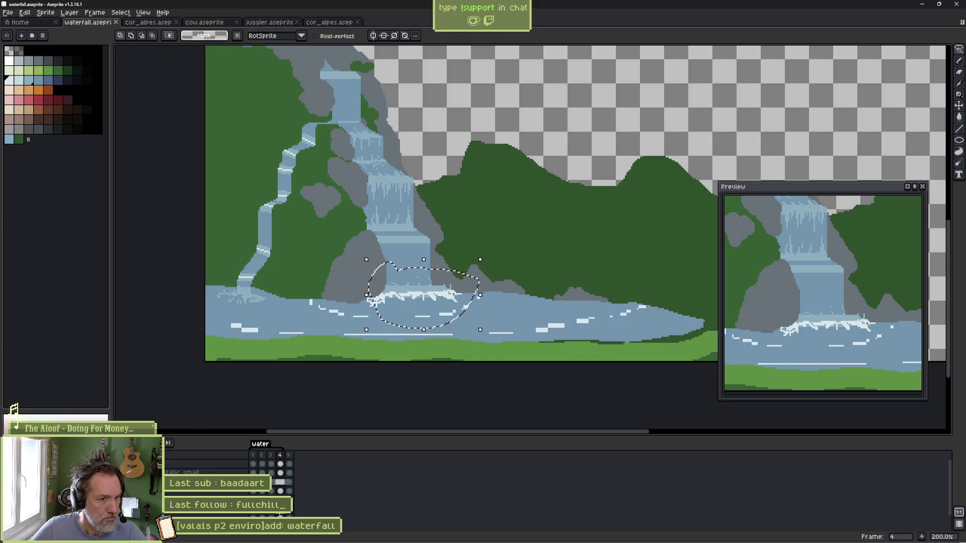
key("Right")
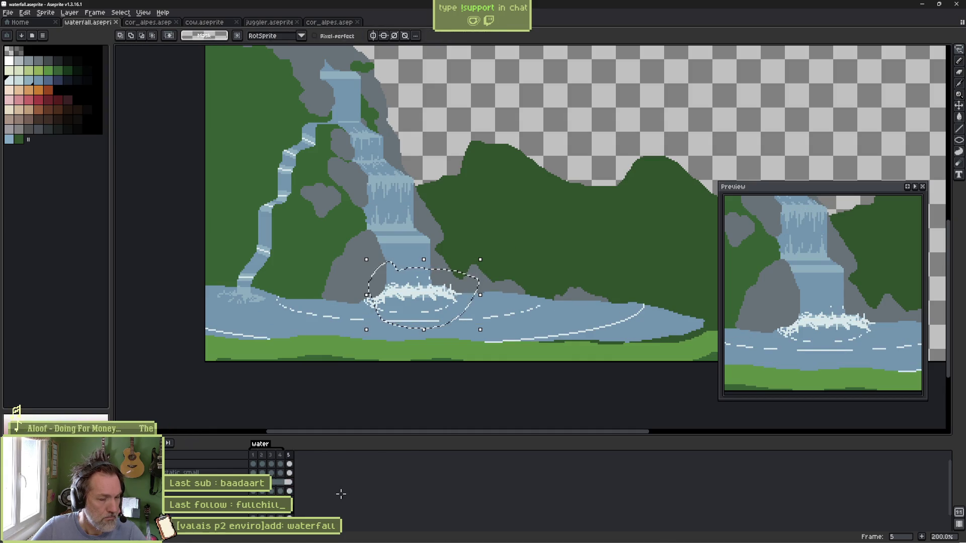
key("Return")
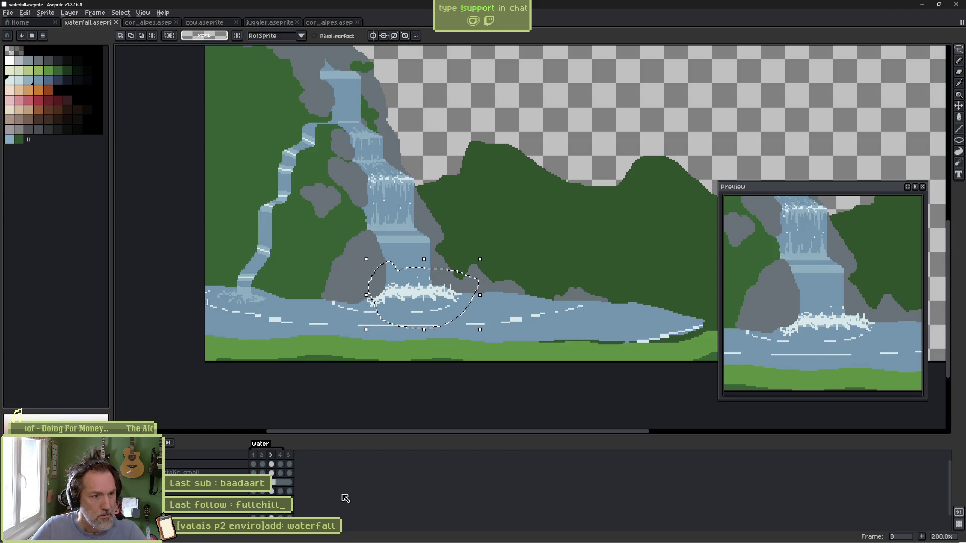
key("ctrl+d")
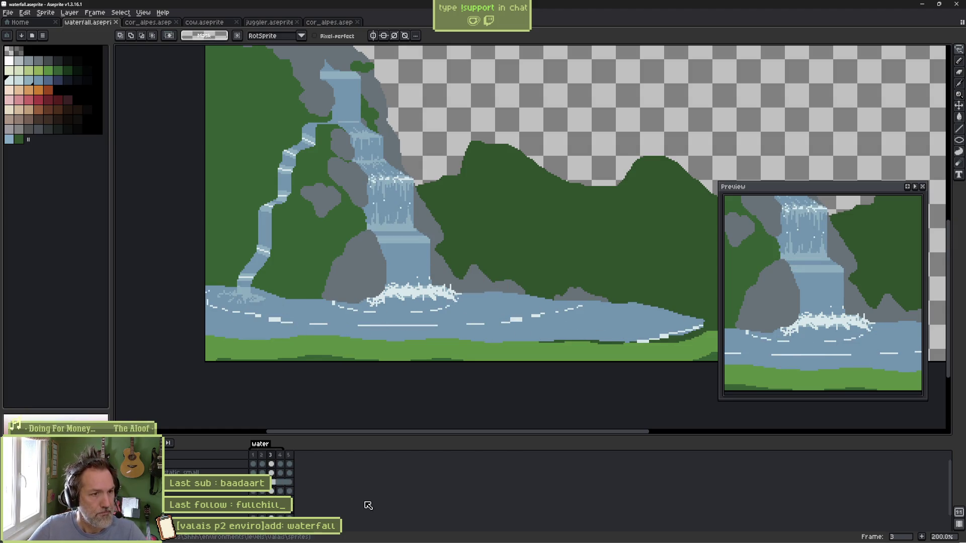
Step: Reimport the updated waterfall sprite in Godot and test-run the level
left_click(578, 537)
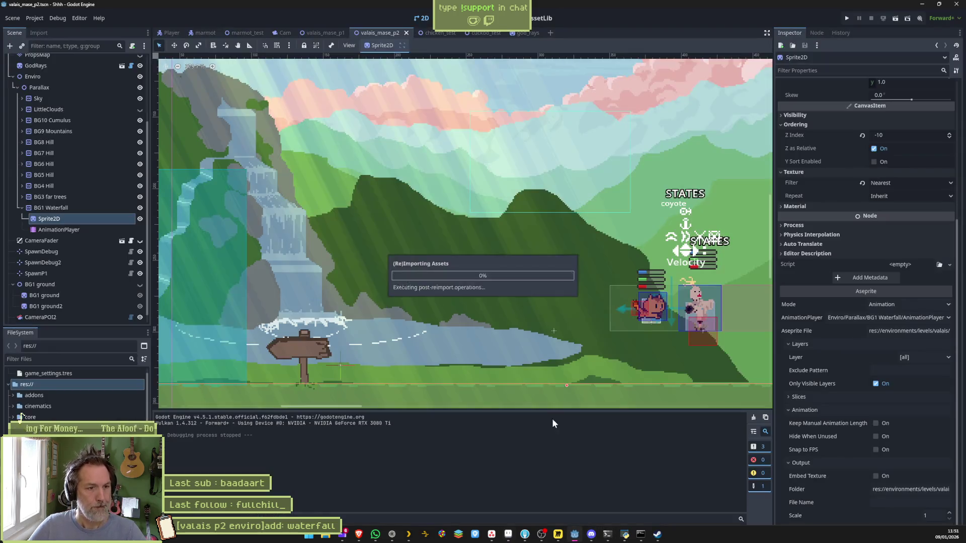
left_click(863, 529)
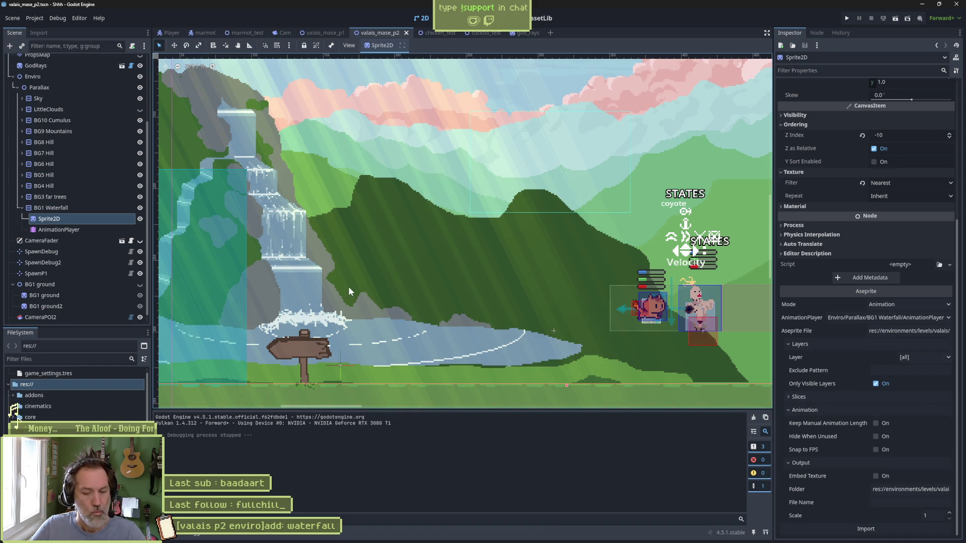
key("F6")
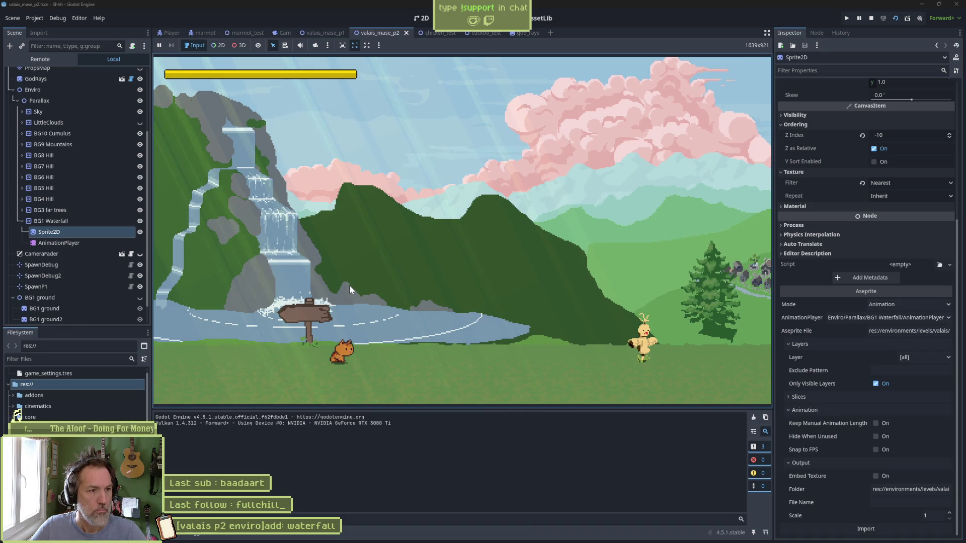
key("F8")
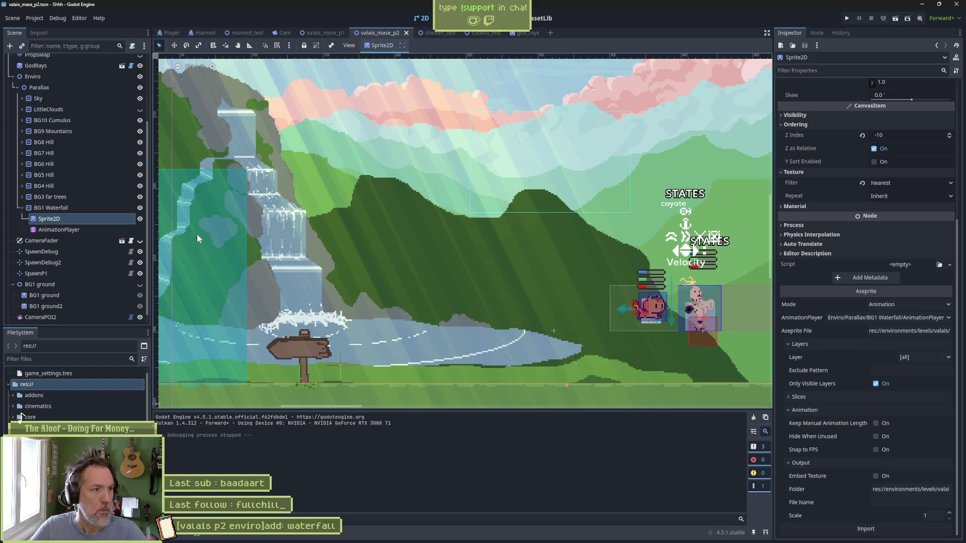
Step: Set the AnimationPlayer's current animation to water and run the level again
left_click(109, 230)
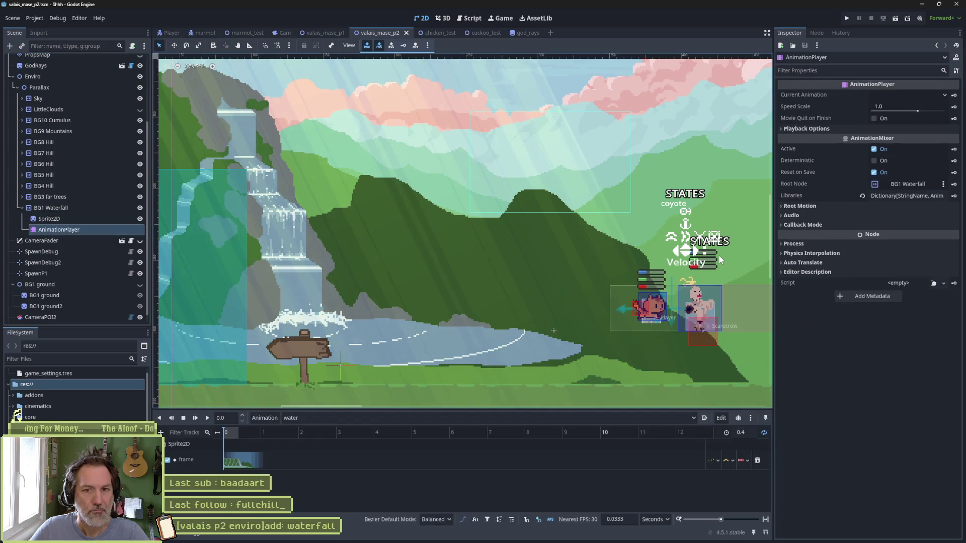
left_click(918, 95)
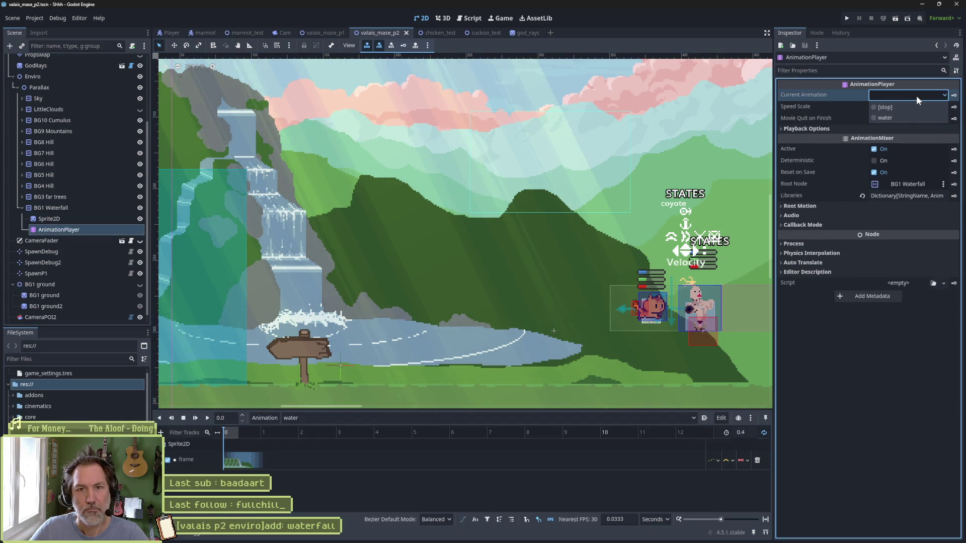
left_click(902, 116)
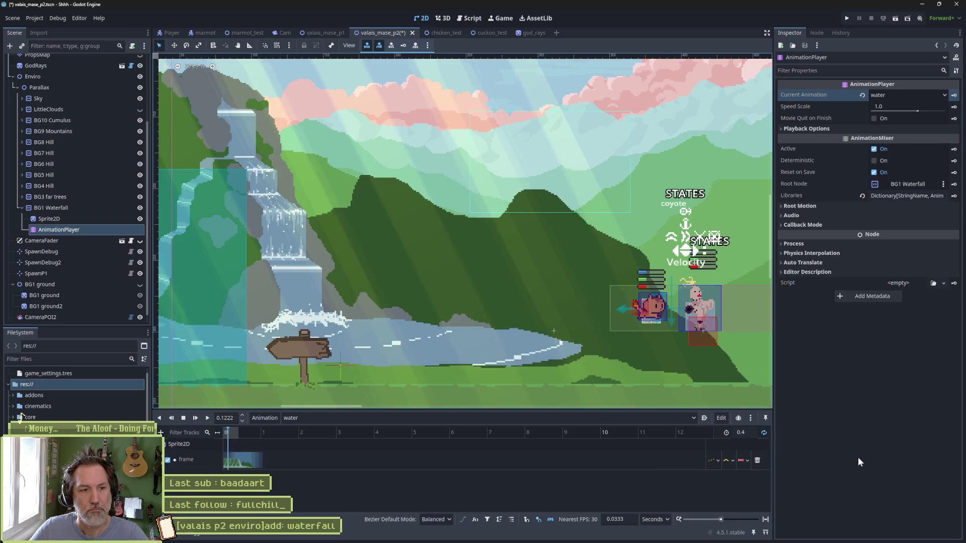
key("F6")
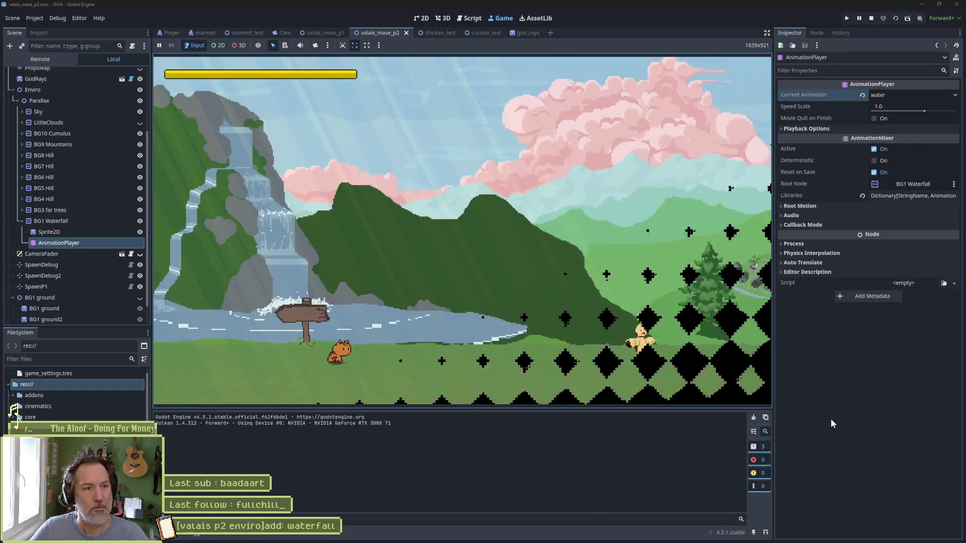
key("F8")
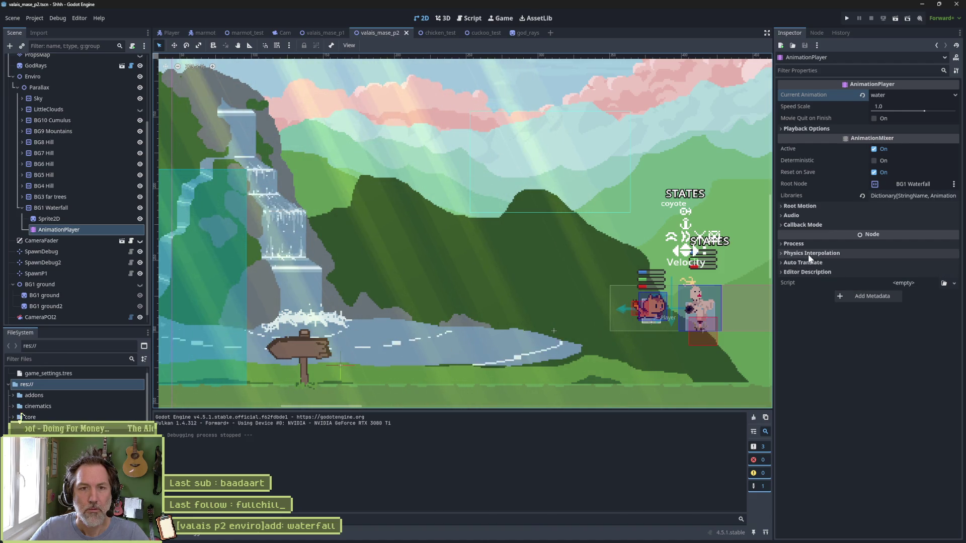
left_click(60, 219)
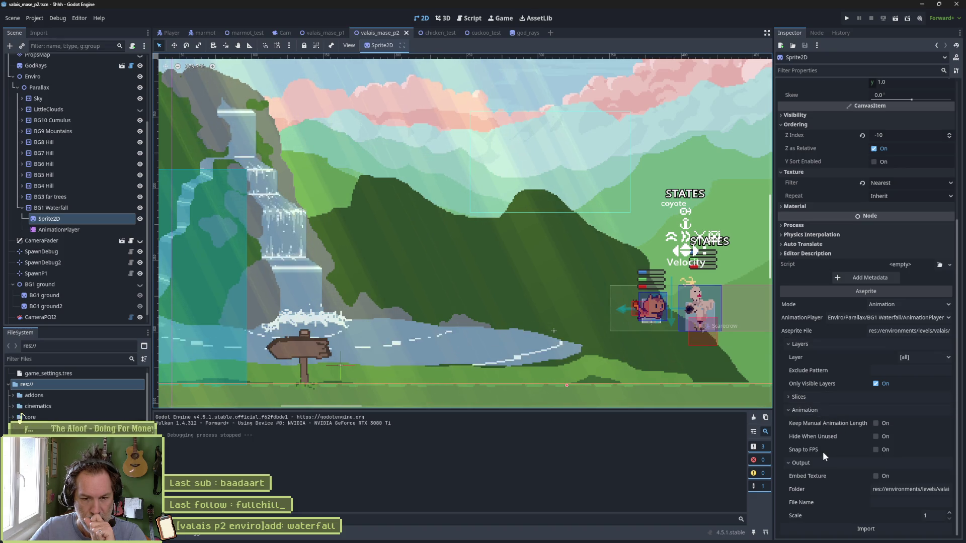
Step: Review the Sprite2D's Aseprite import options, select the AnimationPlayer, and rerun the level
mouse_move(825, 451)
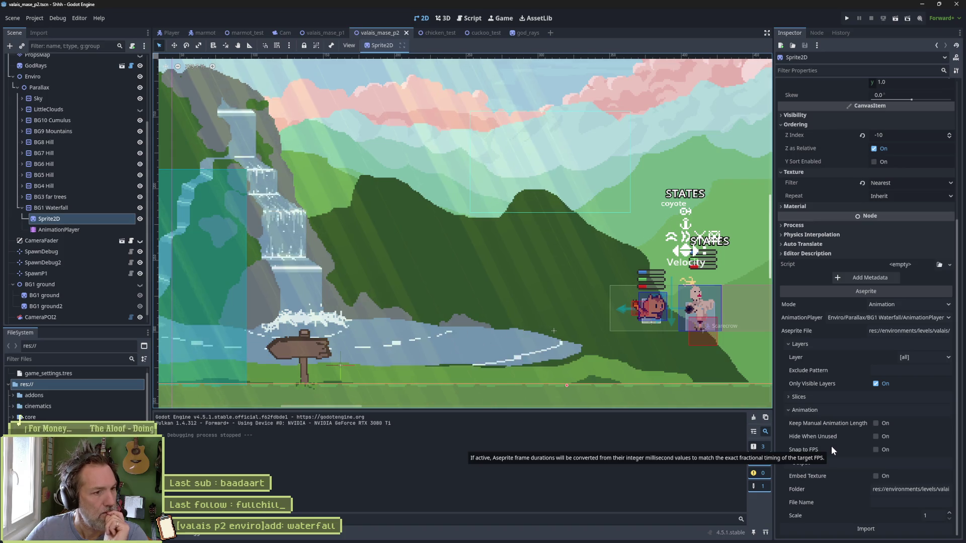
left_click(80, 231)
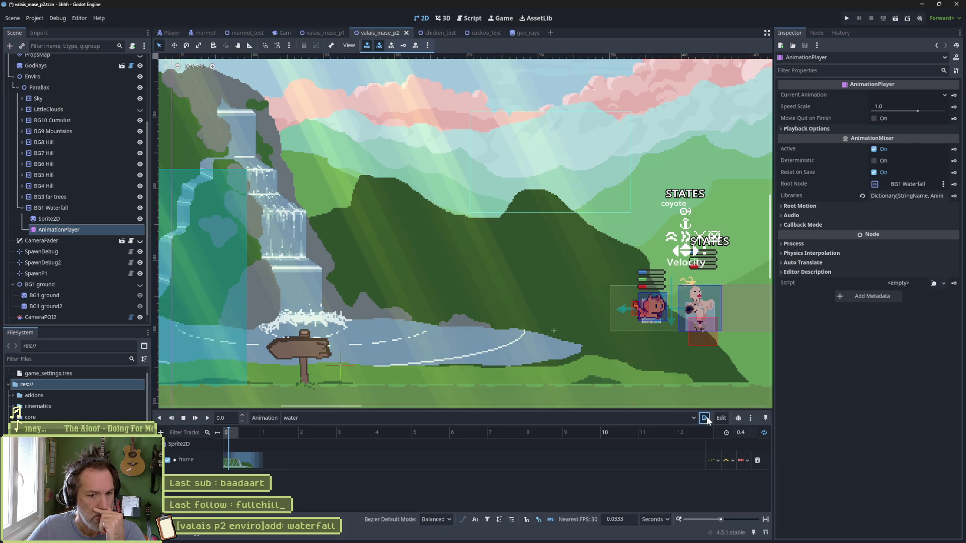
key("F6")
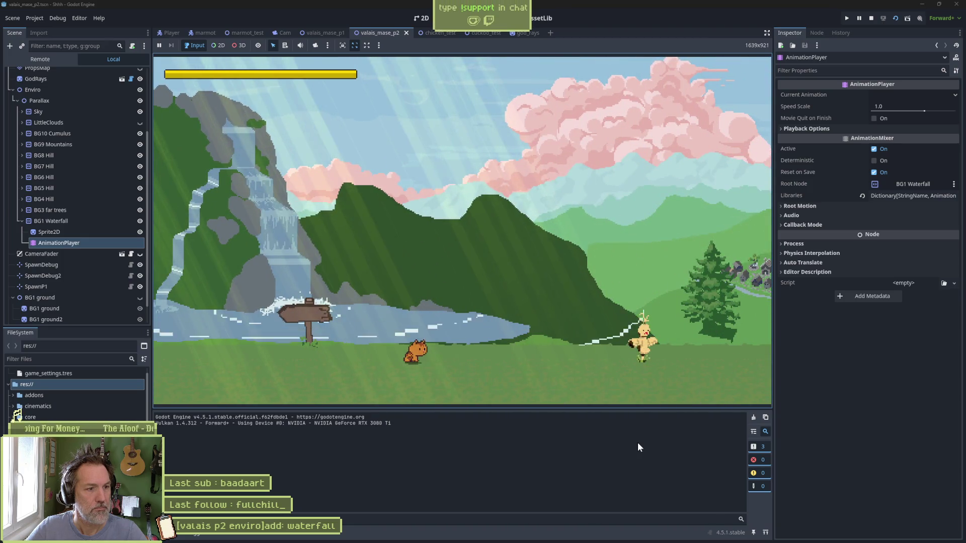
Step: Stop the running game and return to the waterfall file in Aseprite
key("F8")
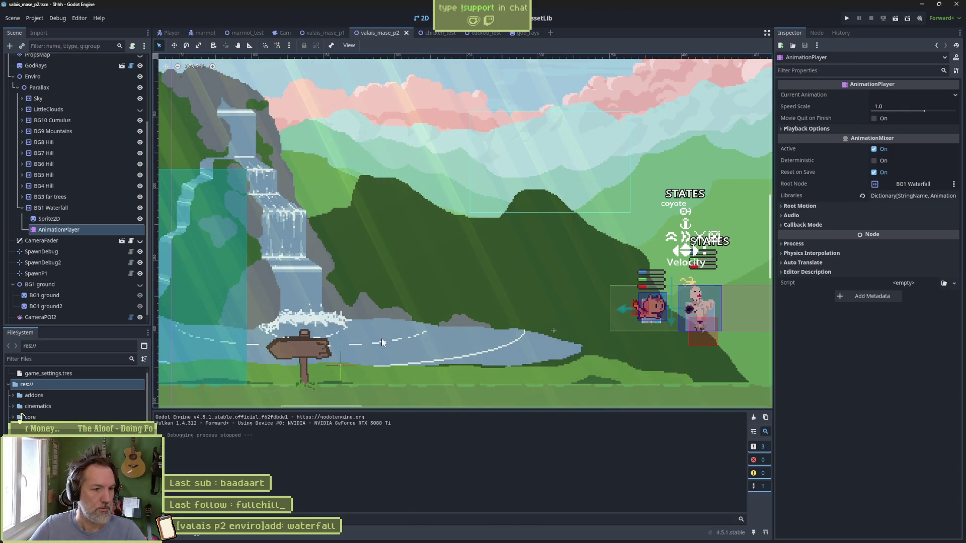
mouse_move(568, 541)
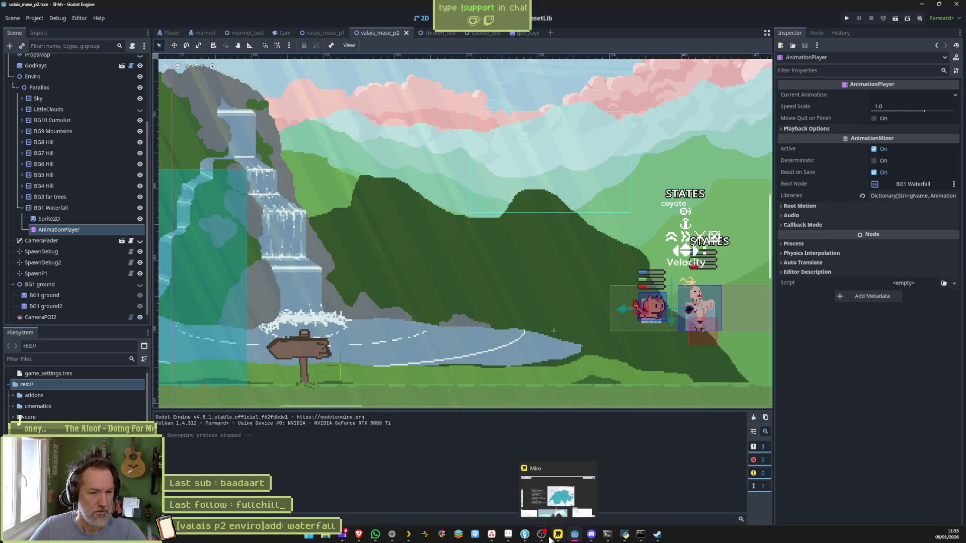
left_click(508, 540)
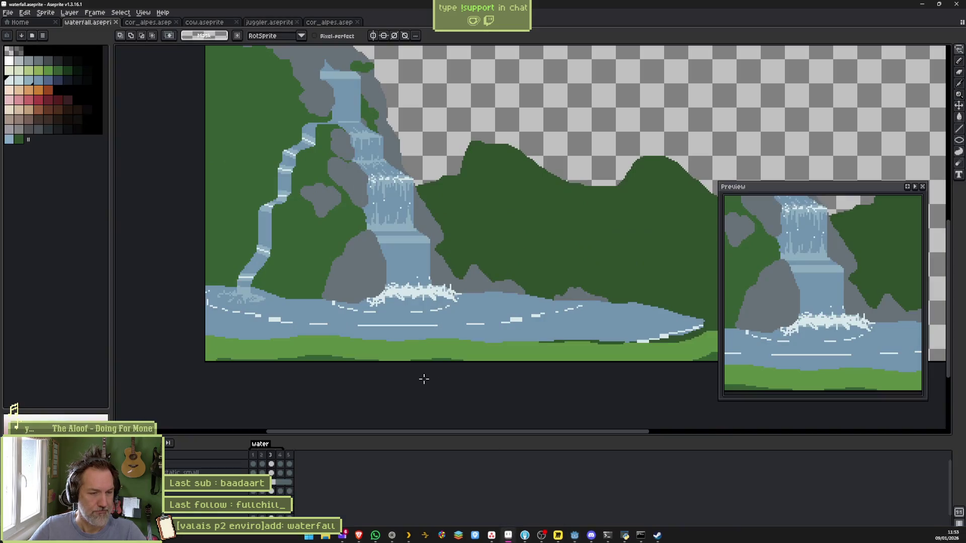
Step: Pan the canvas to show the whole waterfall, then switch to the messaging app and the browser
scroll(493, 321, "down", 3)
scroll(493, 320, "up", 2)
left_click_drag(493, 321, 420, 254)
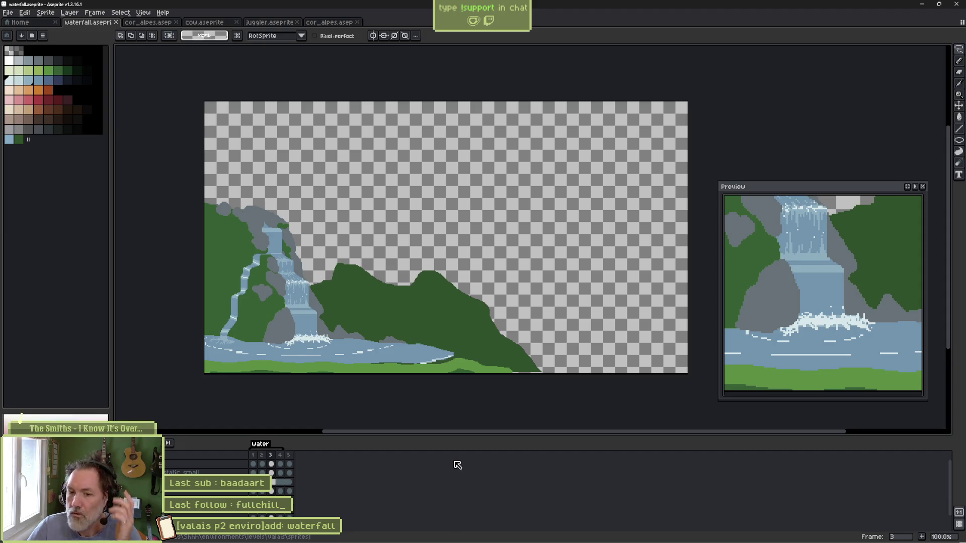
mouse_move(482, 542)
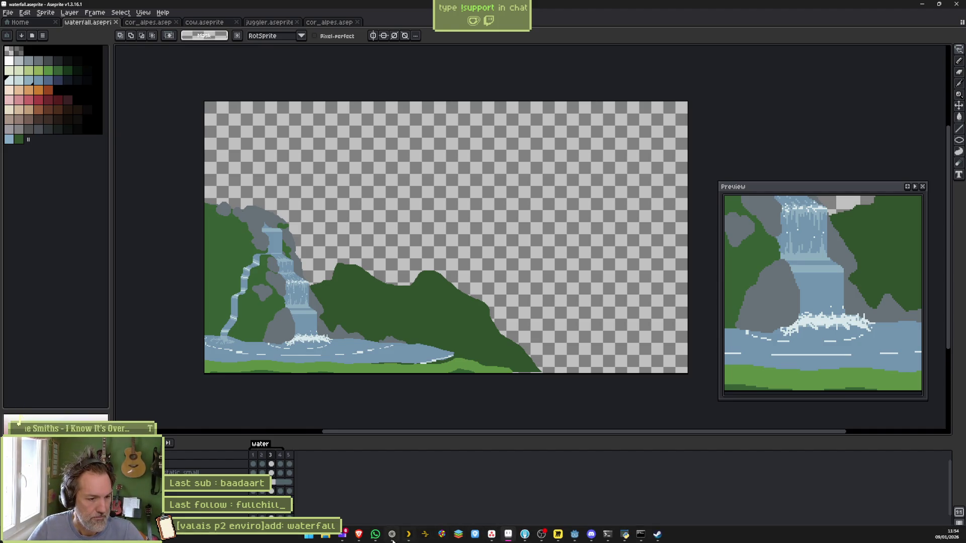
left_click(376, 537)
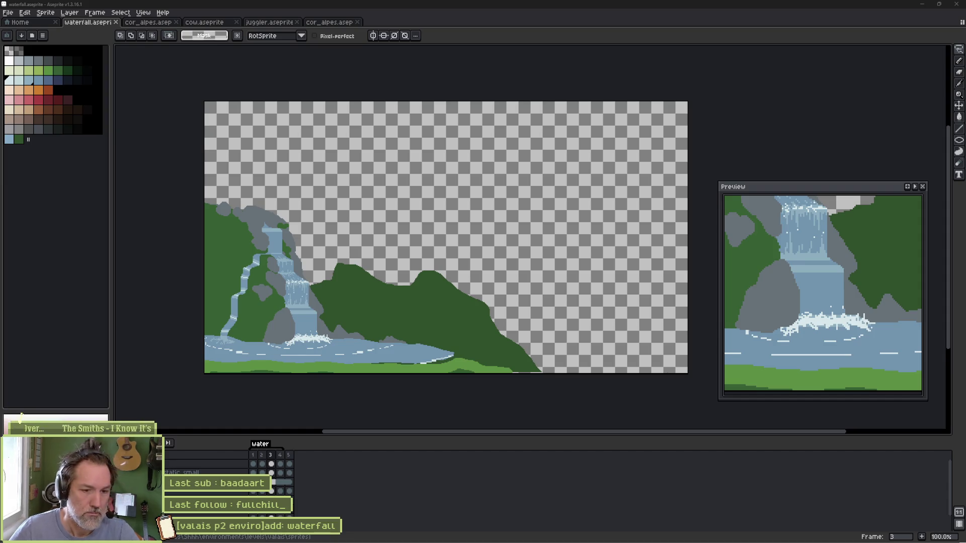
left_click(398, 539)
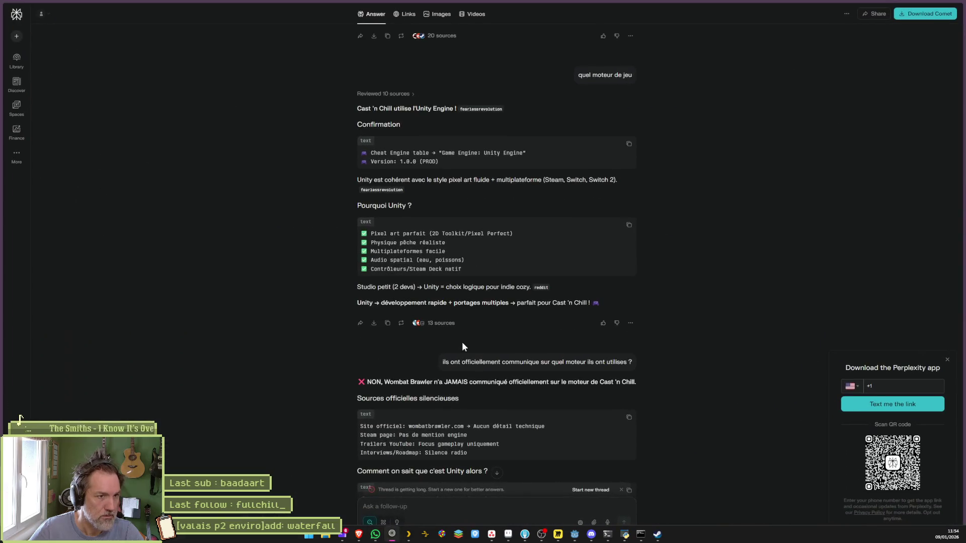
Step: Search for 'feuille de riz', minimize the browser, and toggle the water layer's visibility in Aseprite
key("ctrl+t")
type("feuille de riz")
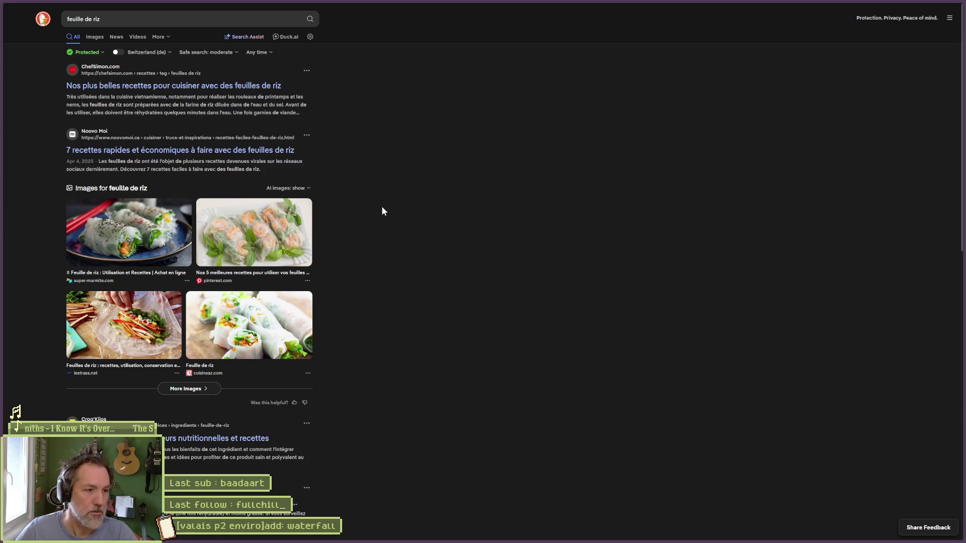
left_click(921, 6)
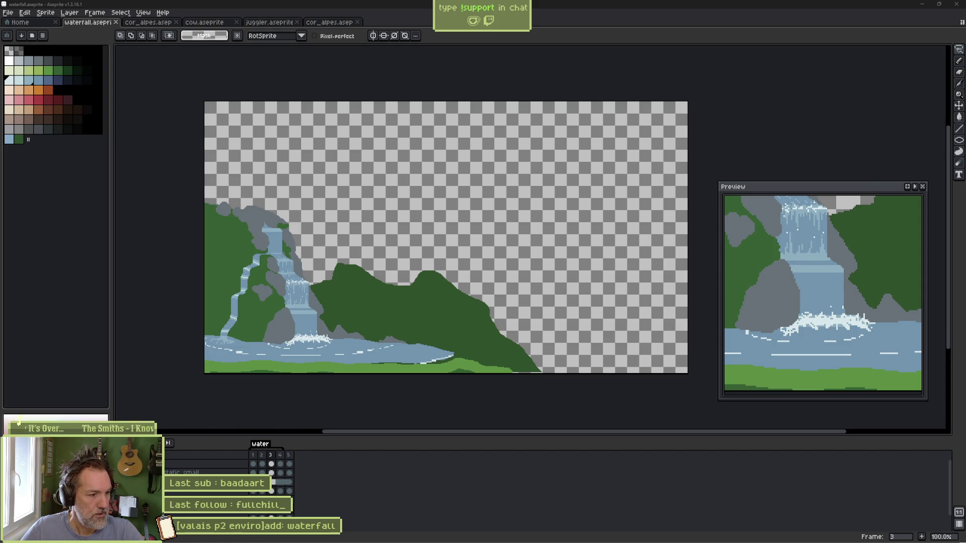
left_click(7, 464)
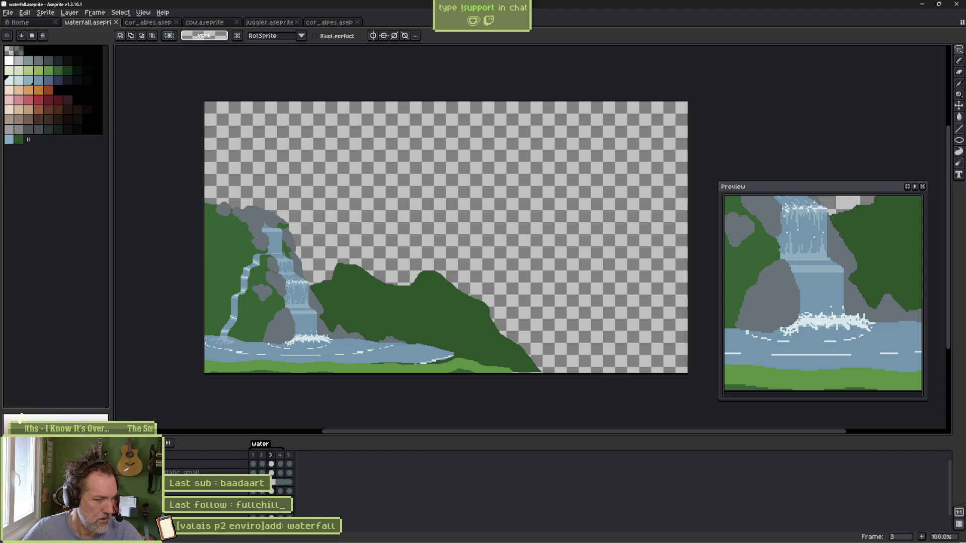
key("b")
key("ctrl")
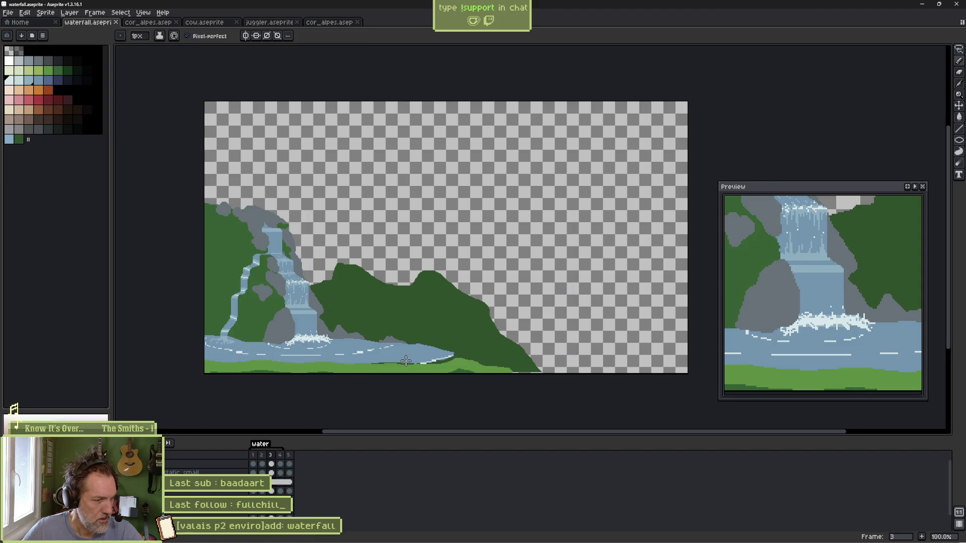
key("m")
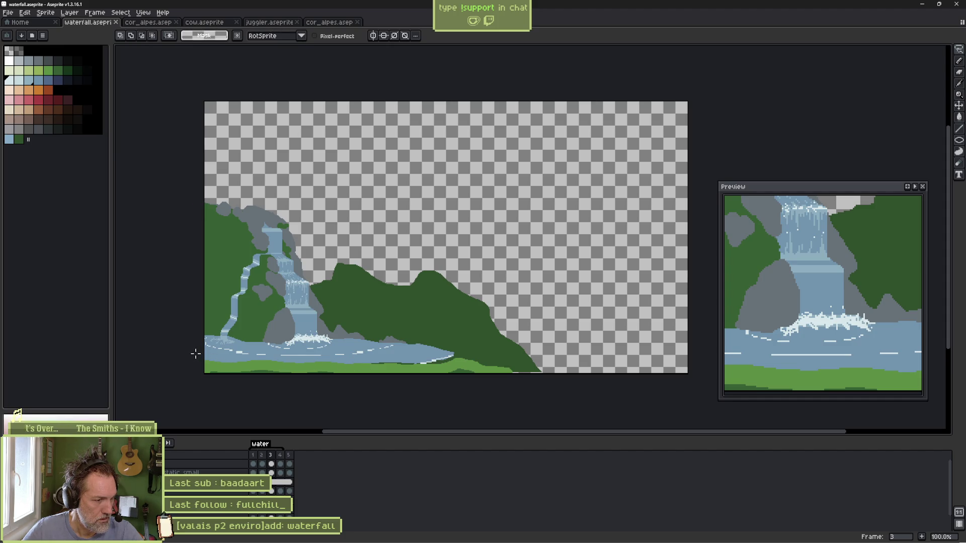
Step: Lasso and fill the ground strip below the river, then toggle the water layer to compare
mouse_move(195, 354)
left_mouse_down()
mouse_move(493, 355)
mouse_move(548, 366)
mouse_move(350, 423)
mouse_move(175, 366)
mouse_move(183, 341)
left_mouse_up()
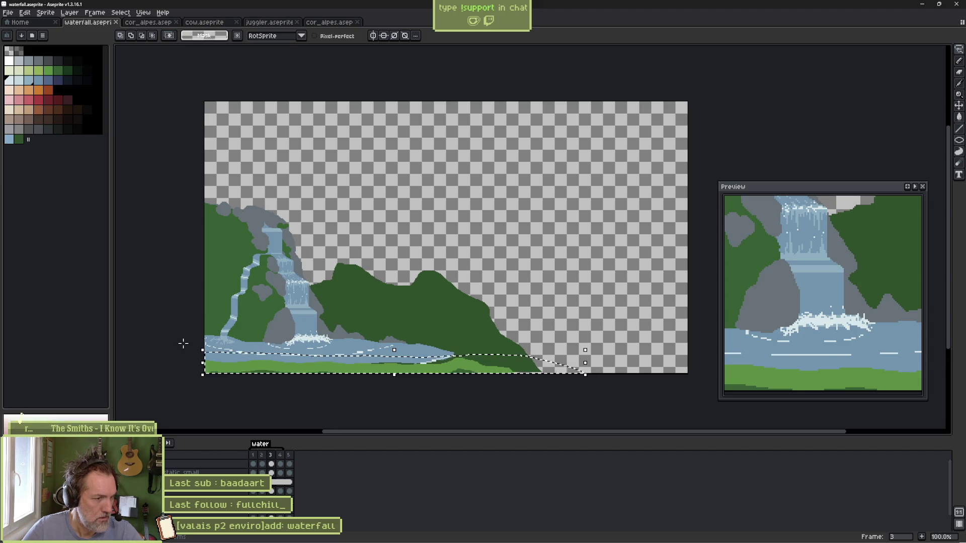
key("f")
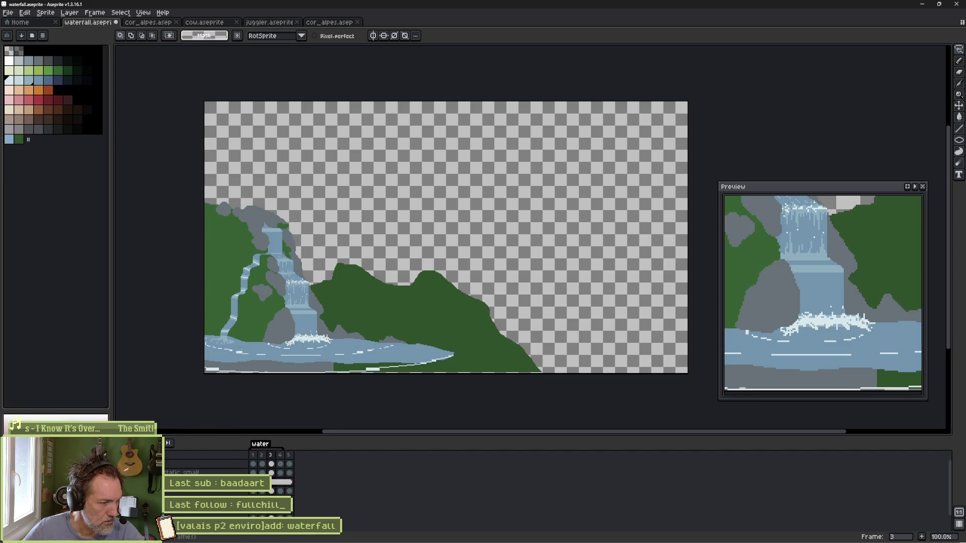
key("ctrl+z")
key("ctrl+y")
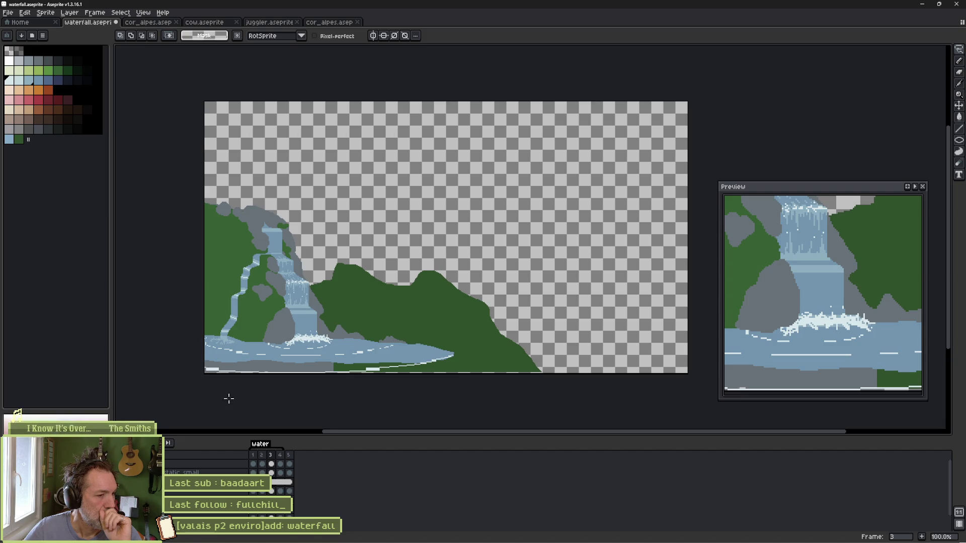
scroll(223, 392, "up", 1)
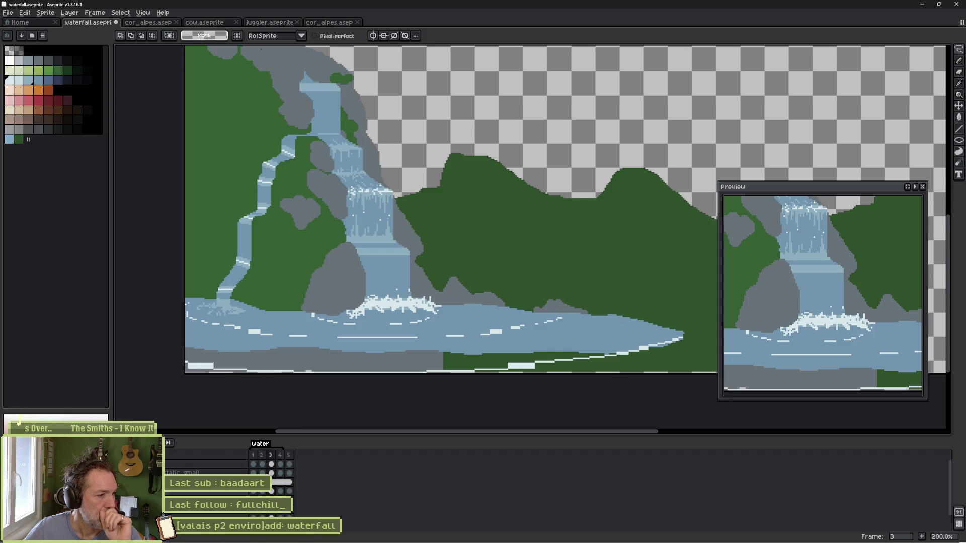
Step: Hide the river water layer and play the waterfall animation, then stop it
key("ctrl+z")
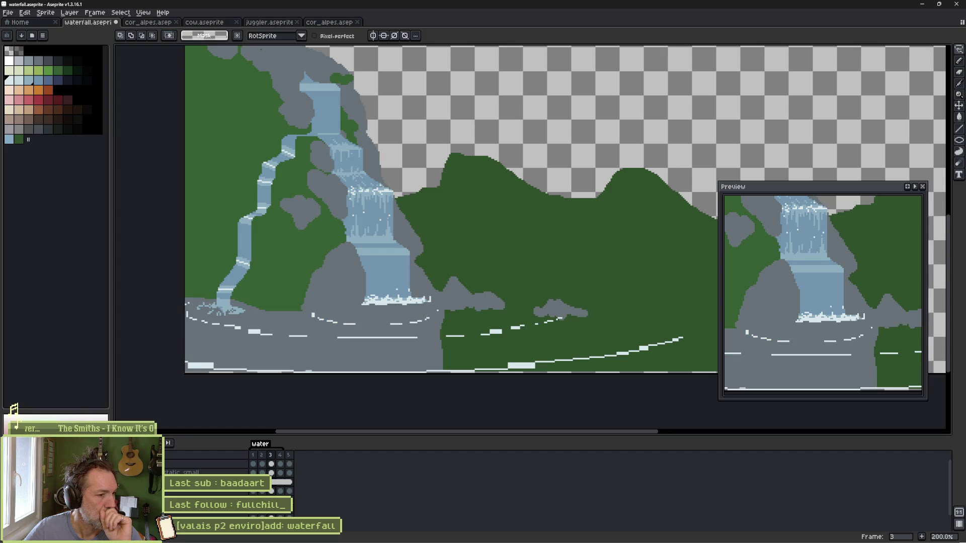
key("Return")
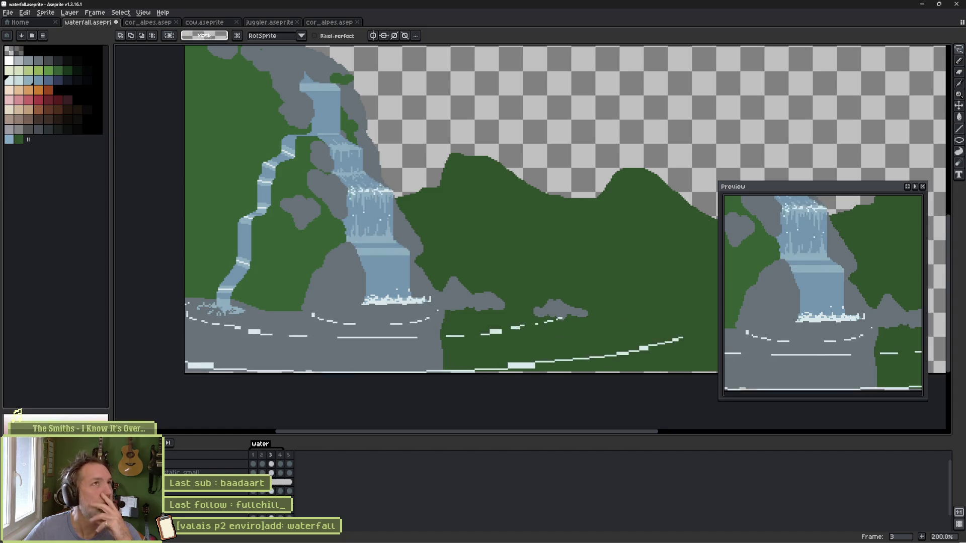
key("Return")
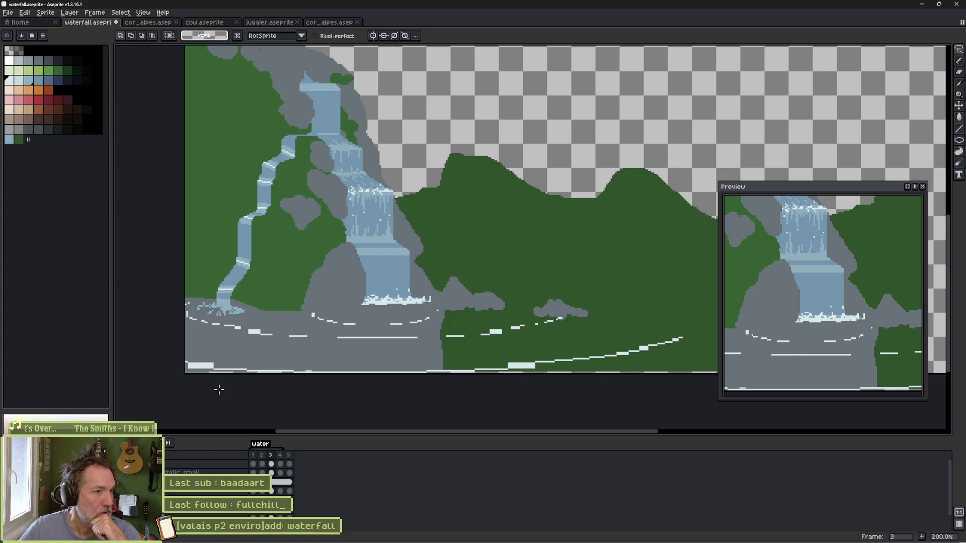
Step: Show the water layer again, solo it, and bring the task board forward
key("ctrl+z")
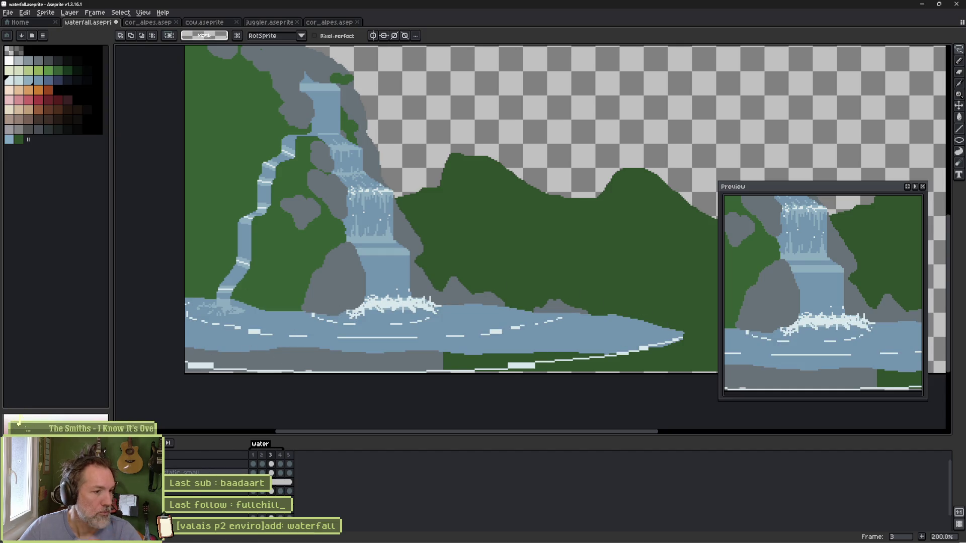
key("ctrl+z")
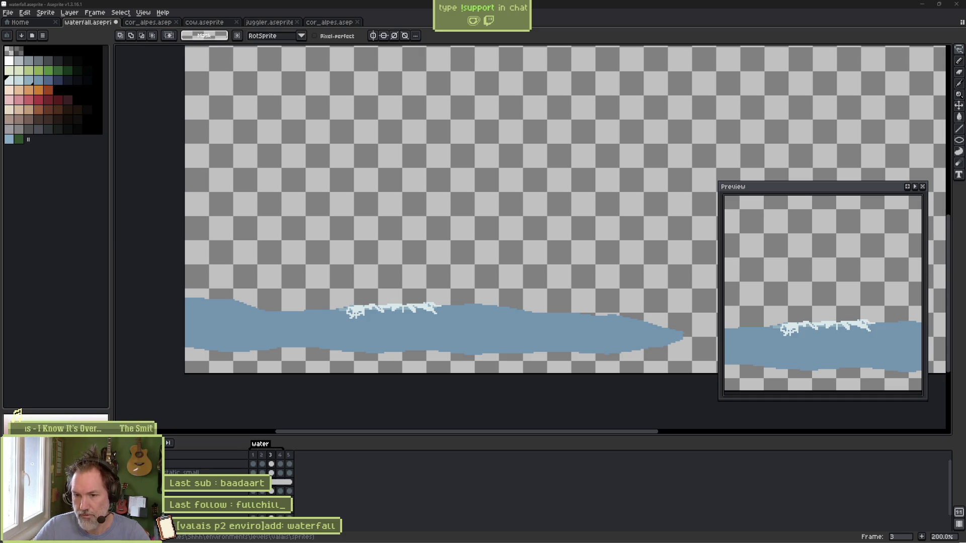
mouse_move(672, 542)
left_click(510, 535)
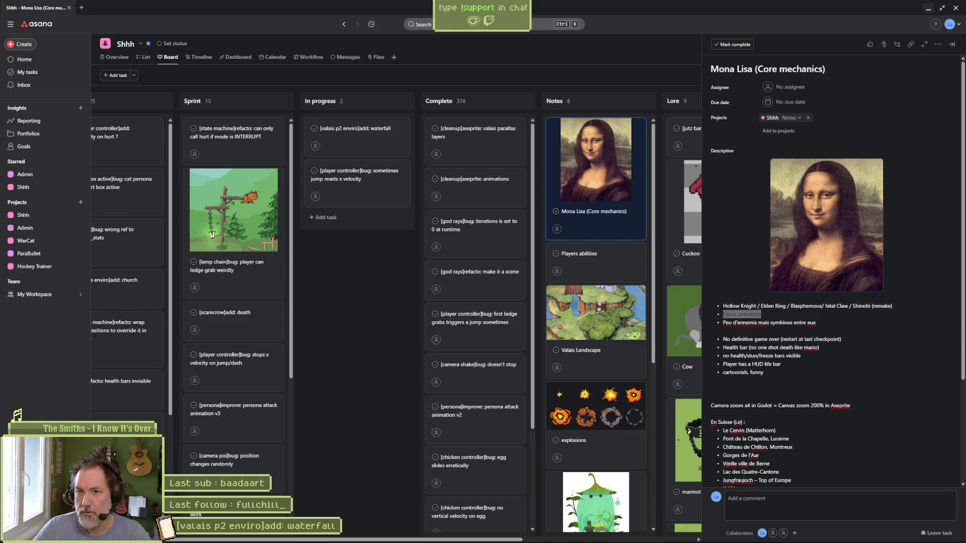
Step: Add an In progress task named '[valais part2]waterfall: shader'
left_click(332, 217)
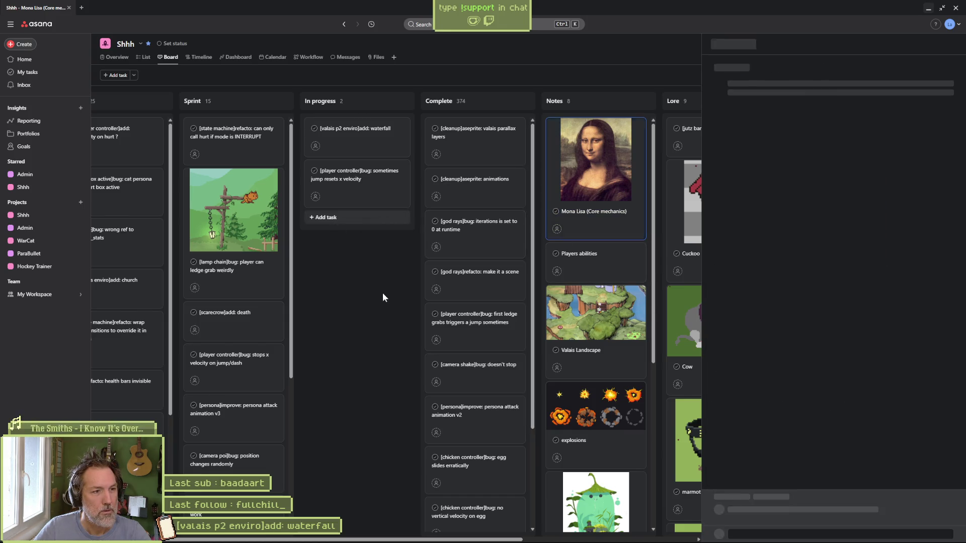
type("[]watee")
key("BackSpace")
key("BackSpace")
key("BackSpace")
key("BackSpace")
type("valais p")
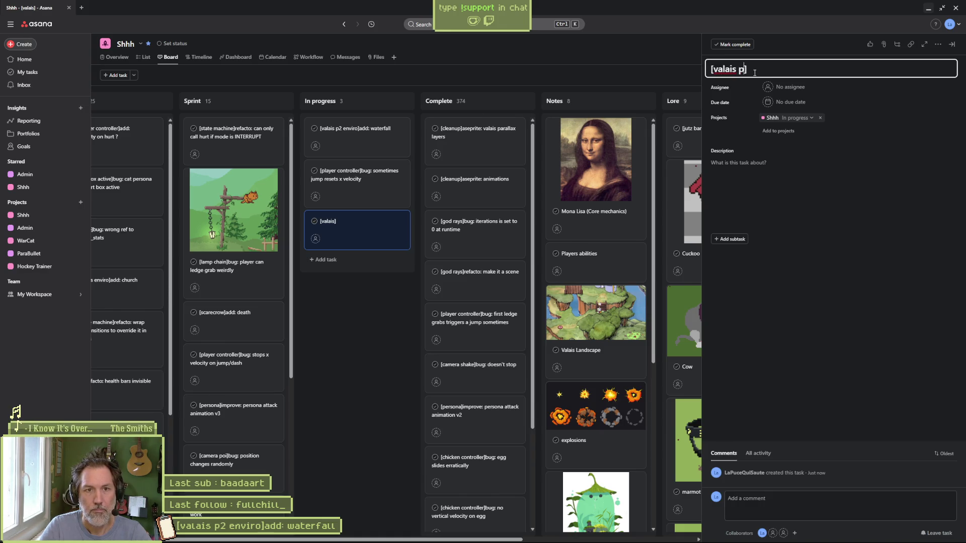
key("BackSpace")
type("Pa")
key("BackSpace")
key("BackSpace")
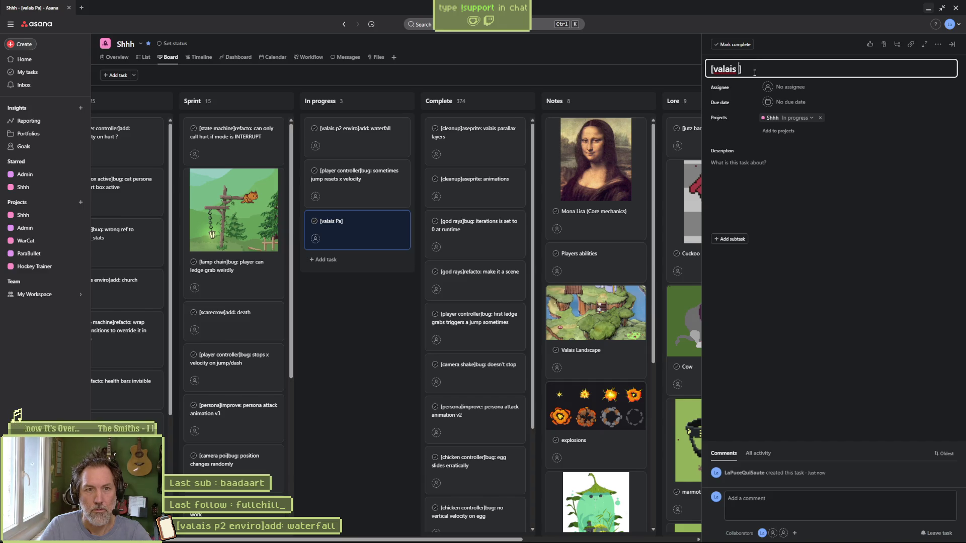
type("part2")
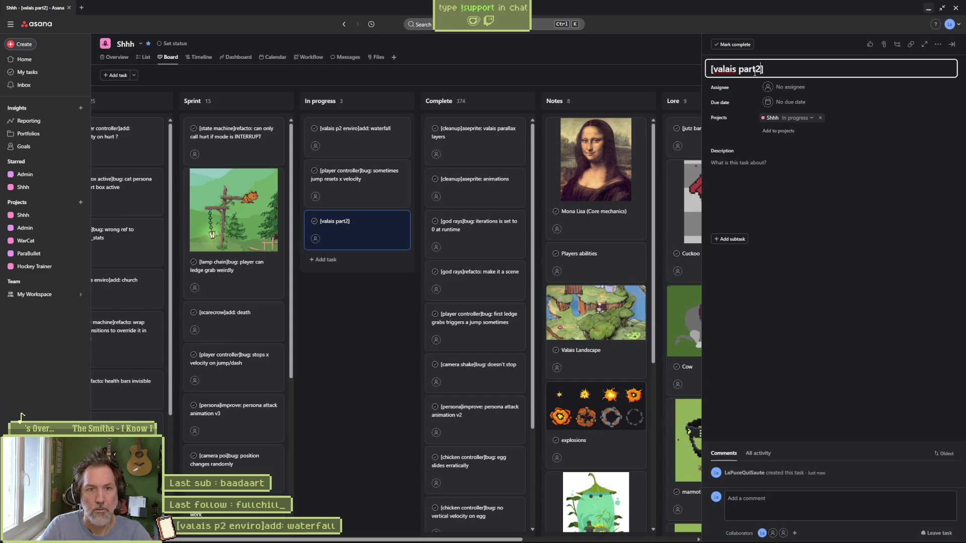
type("w")
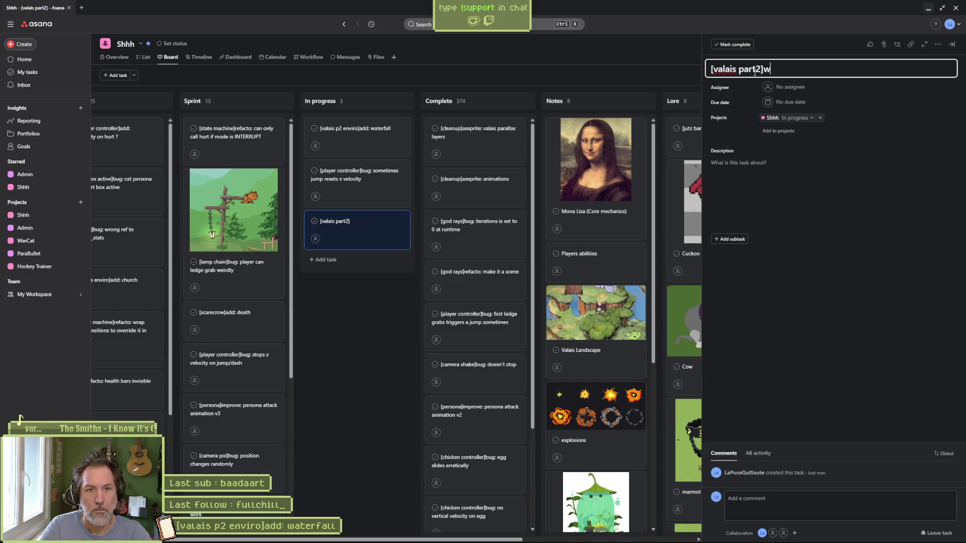
type("aterfall:")
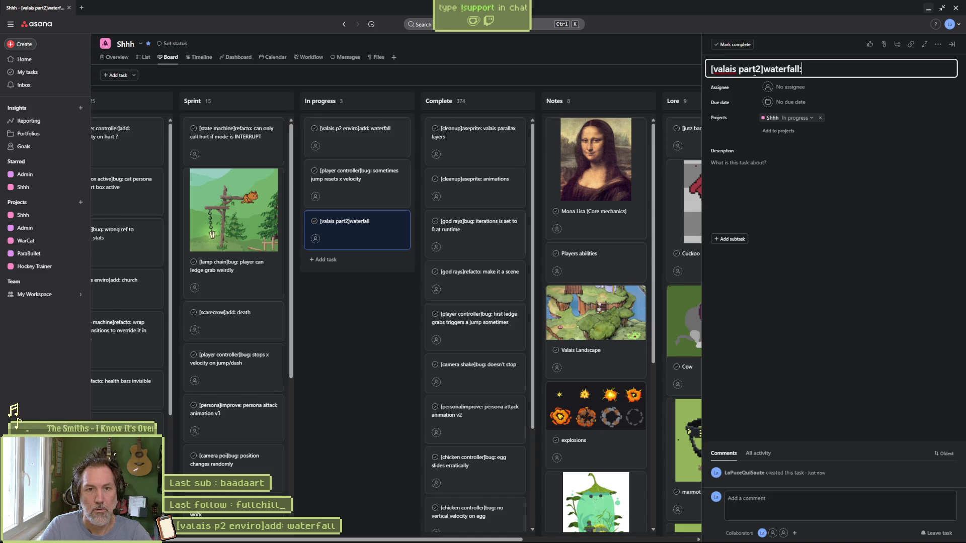
type(" shader")
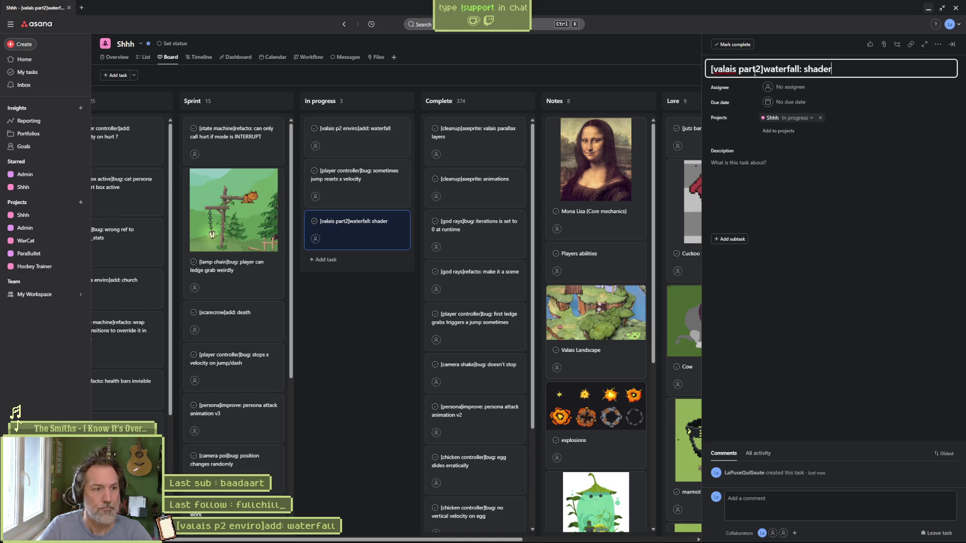
Step: Move the shader task card to the top of In progress and open its details
left_click(369, 300)
left_click_drag(365, 222, 368, 146)
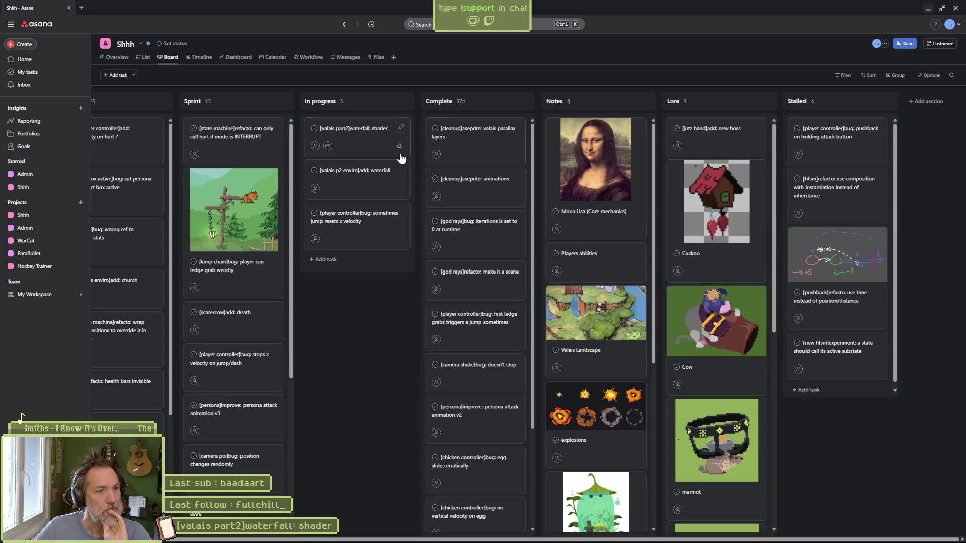
left_click(362, 135)
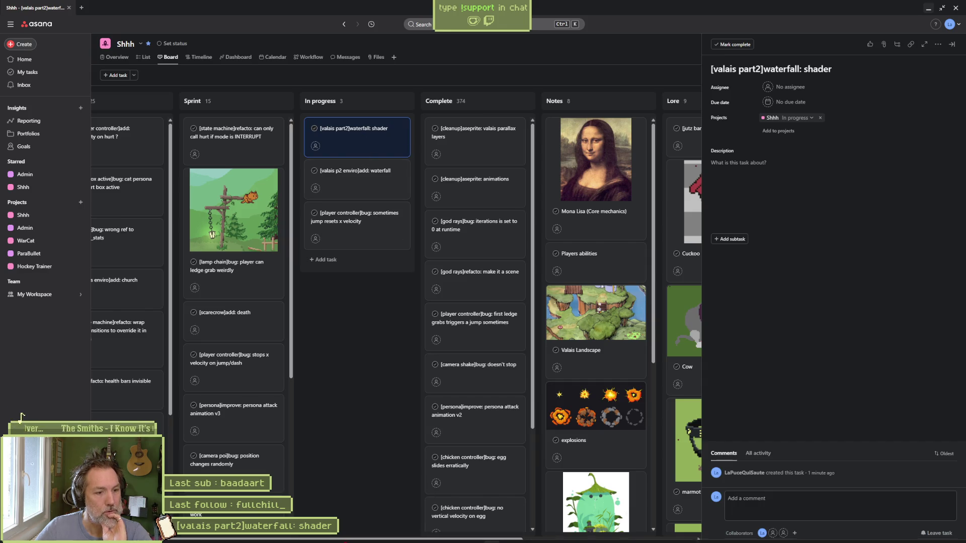
mouse_move(467, 541)
mouse_move(525, 537)
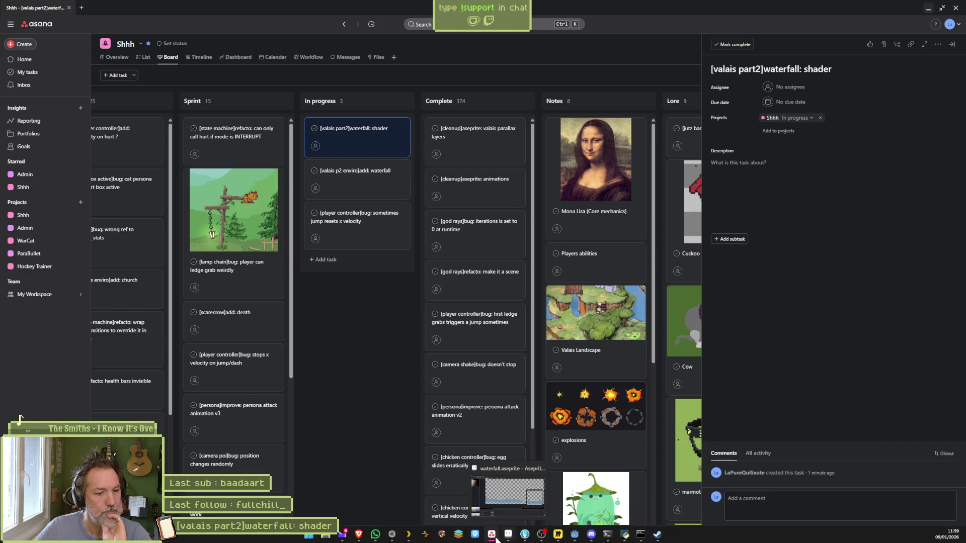
left_click(574, 535)
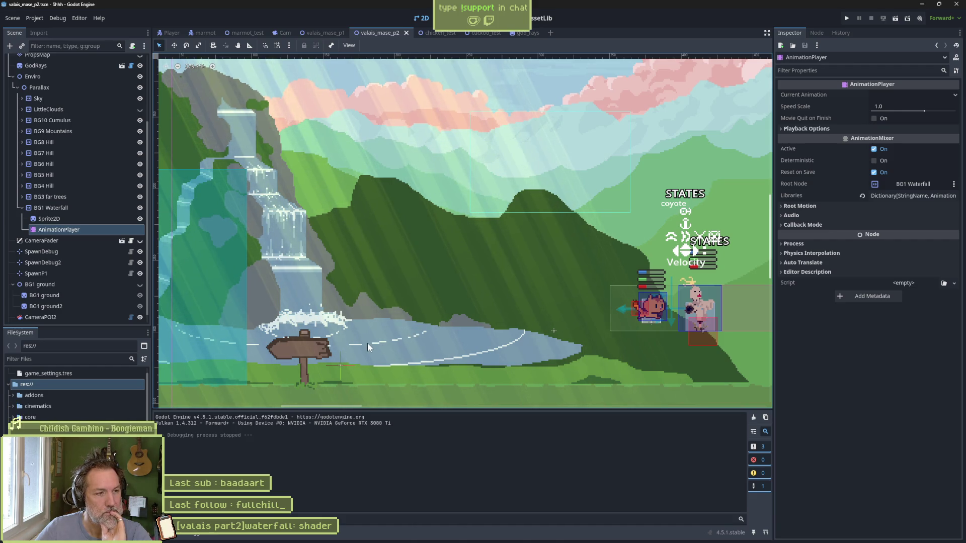
Step: Centre the waterfall in the 2D view, select its Sprite2D, and reimport it from Aseprite
mouse_move(367, 346)
left_mouse_down()
mouse_move(438, 308)
mouse_move(401, 318)
left_mouse_up()
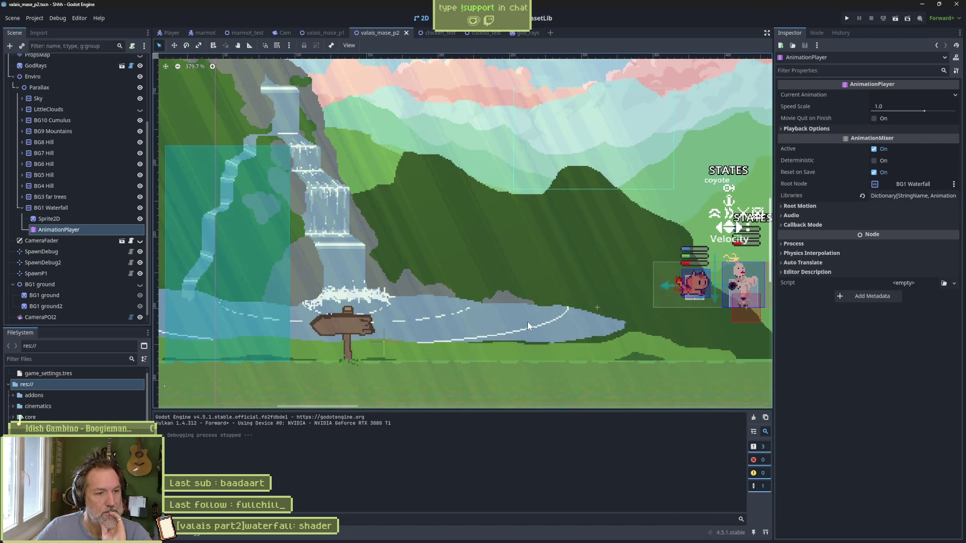
scroll(527, 325, "down", 4)
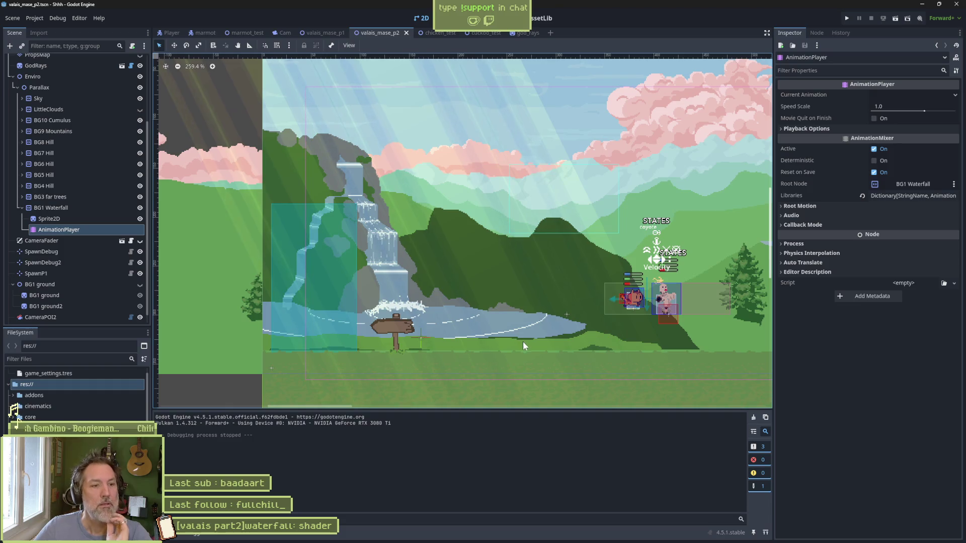
left_click(49, 219)
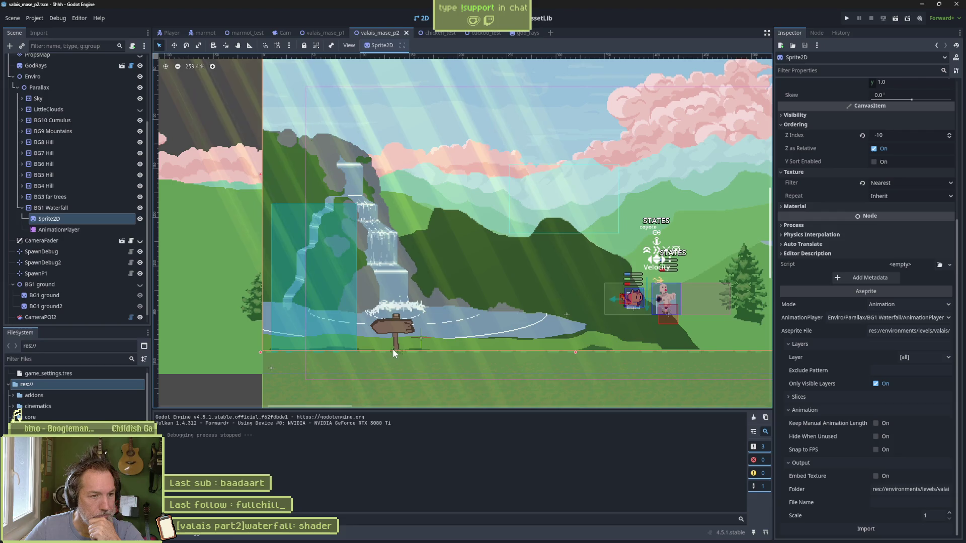
key("alt+Tab")
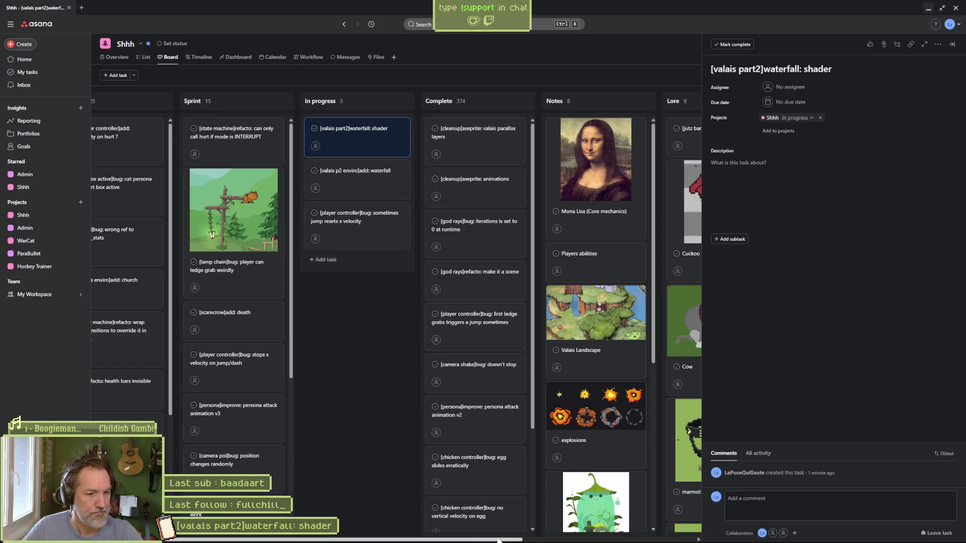
left_click(507, 539)
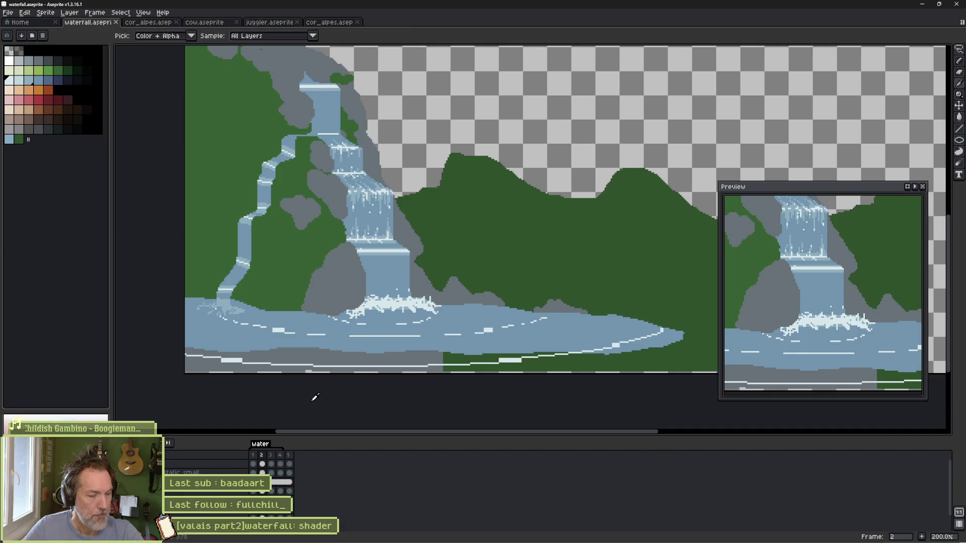
key("alt+Tab")
key("alt+Tab")
key("alt+Tab")
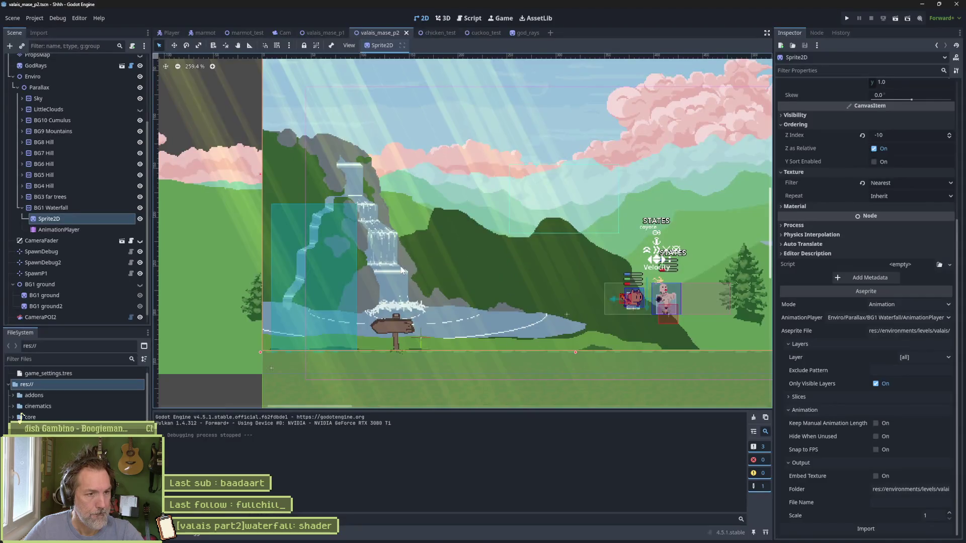
left_click(865, 529)
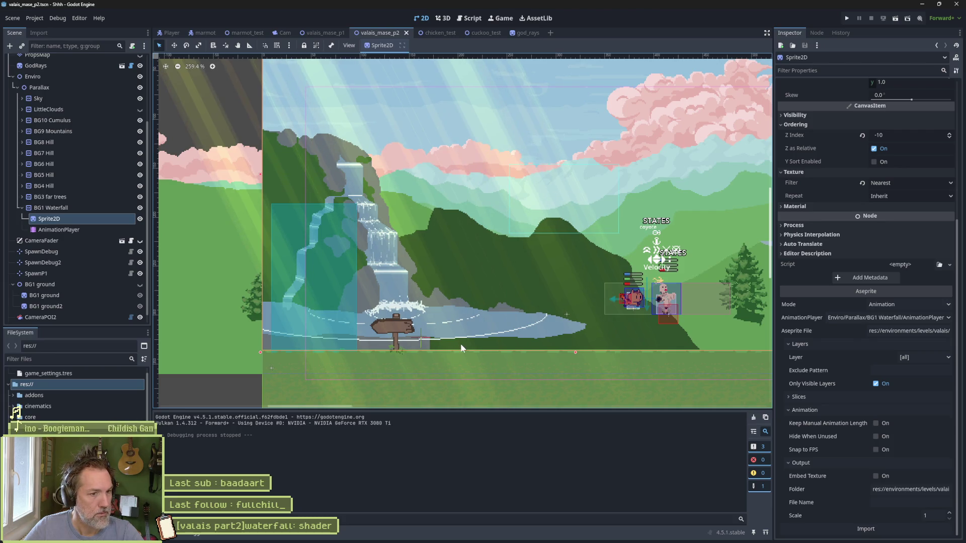
Step: Hide the BG1 ground sprite in the level
left_click(70, 297)
scroll(288, 273, "down", 8)
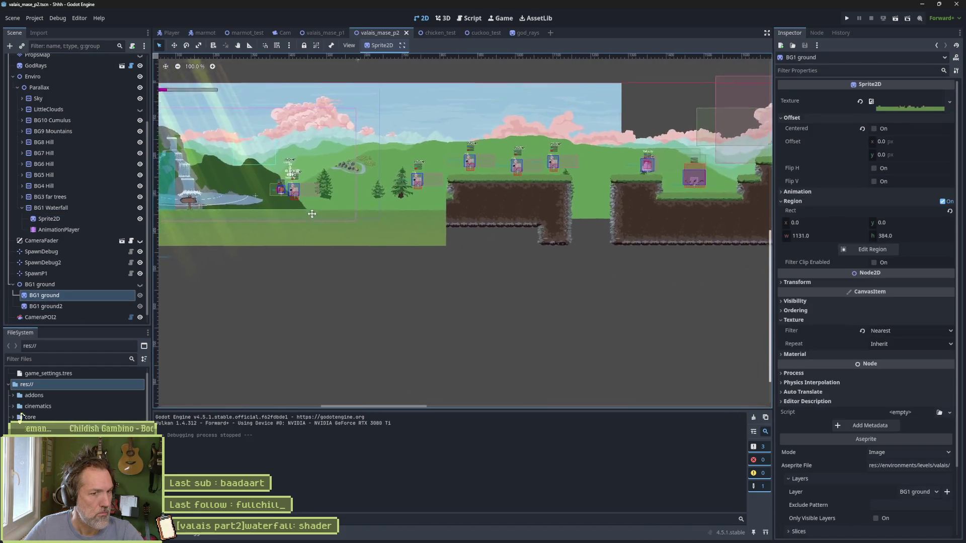
left_click(140, 284)
key("f")
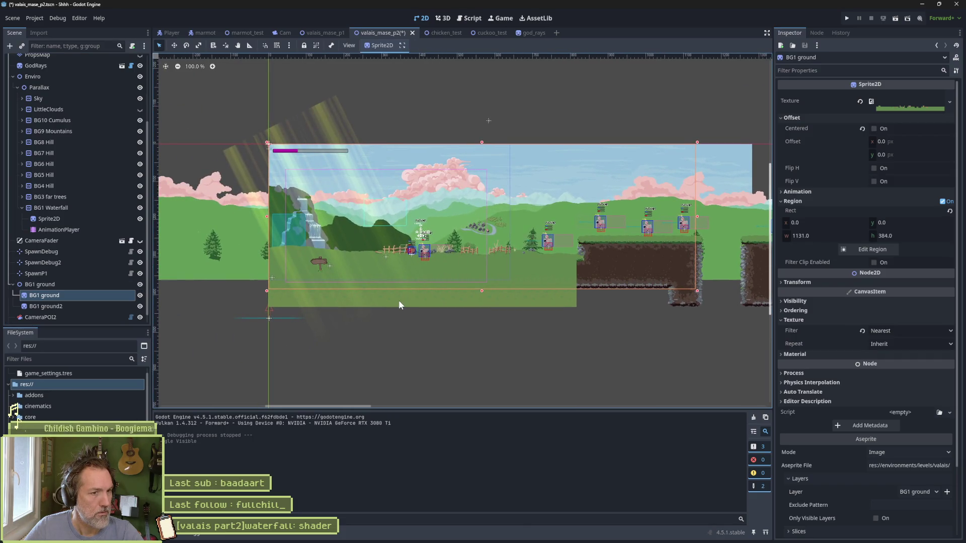
left_click(140, 296)
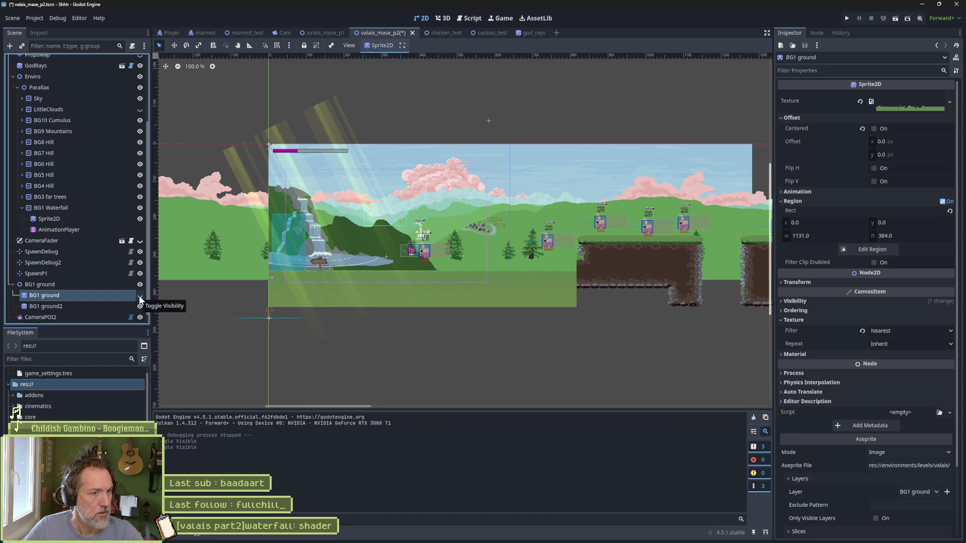
Step: Select BG1 ground2 and drag it left toward the waterfall with the Move tool
left_click(112, 308)
scroll(556, 314, "down", 4)
mouse_move(650, 317)
left_mouse_down()
mouse_move(235, 294)
mouse_move(391, 291)
left_mouse_up()
left_click(493, 291)
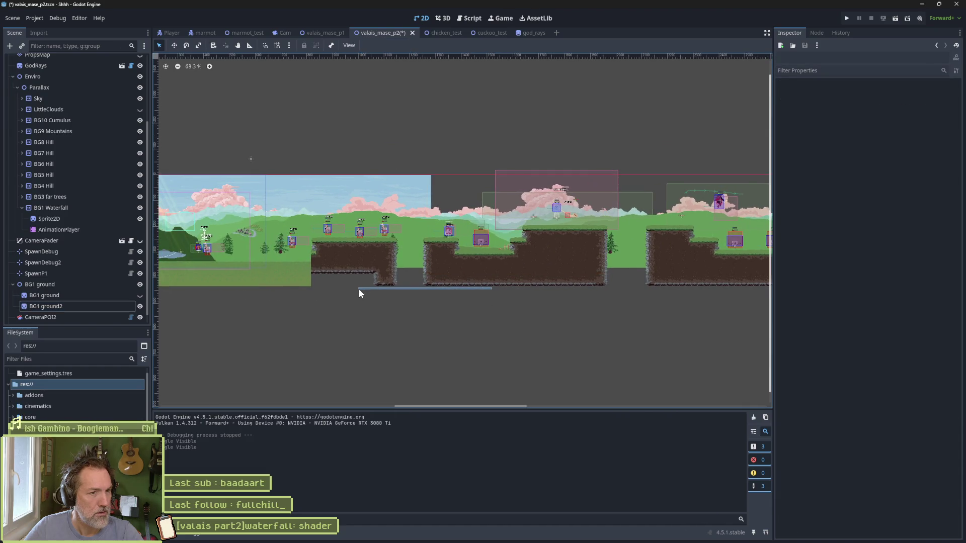
left_click(85, 305)
key("w")
mouse_move(504, 250)
left_mouse_down()
mouse_move(373, 262)
mouse_move(284, 253)
mouse_move(240, 265)
left_mouse_up()
scroll(442, 279, "left", 5)
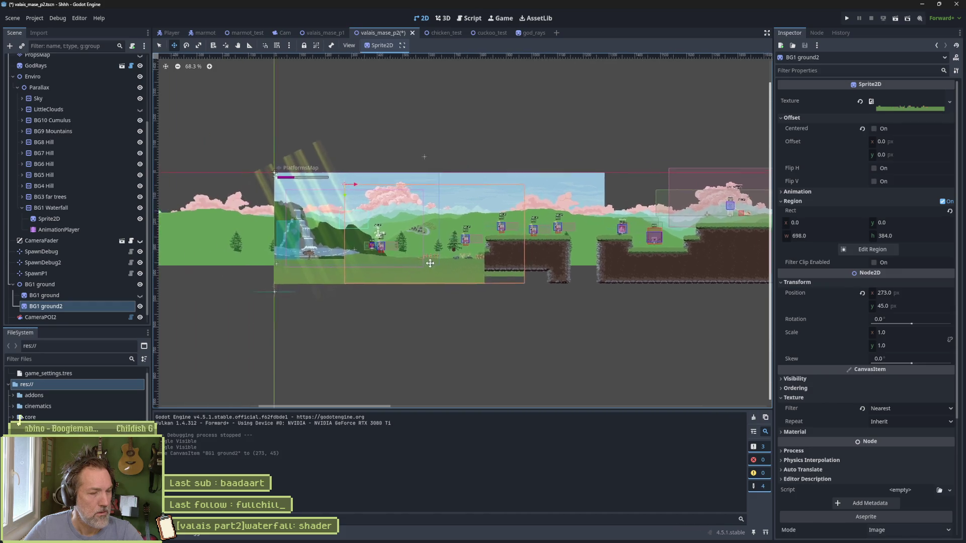
scroll(441, 279, "up", 2)
scroll(442, 278, "up", 2)
mouse_move(524, 256)
left_mouse_down()
mouse_move(308, 262)
mouse_move(316, 253)
mouse_move(379, 249)
left_mouse_up()
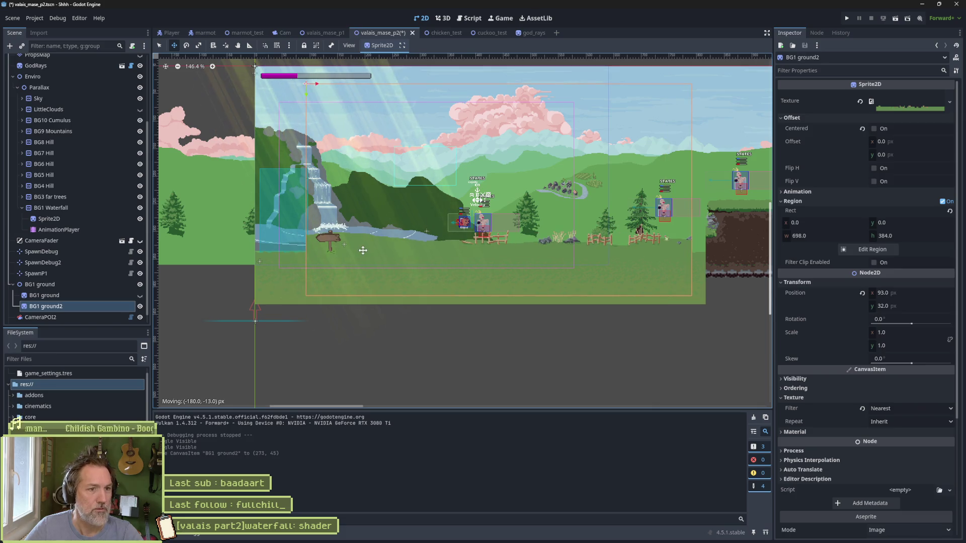
Step: Undo those moves and place BG1 ground2 below the platforms at position 1184, 197
scroll(413, 250, "down", 4)
scroll(453, 261, "right", 5)
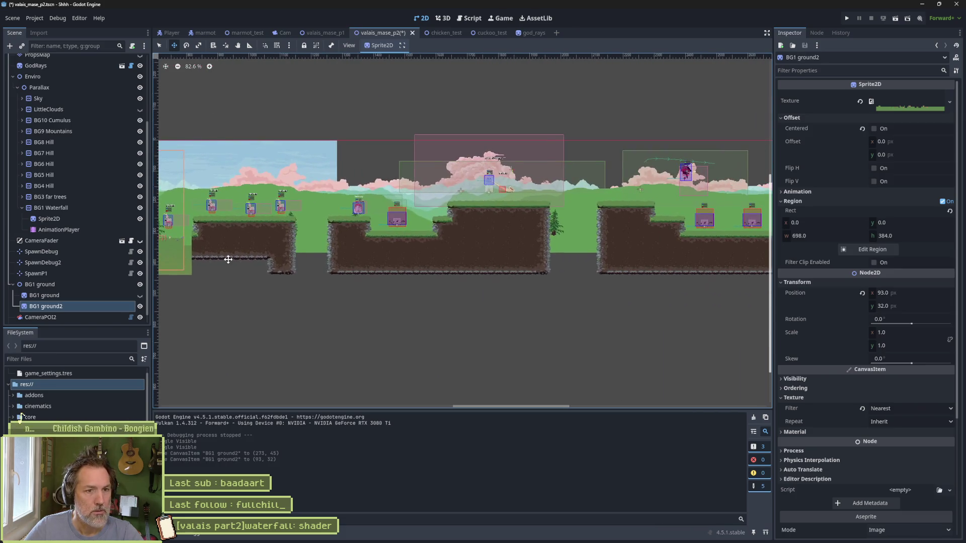
scroll(499, 277, "down", 2)
key("ctrl+z")
key("ctrl+z")
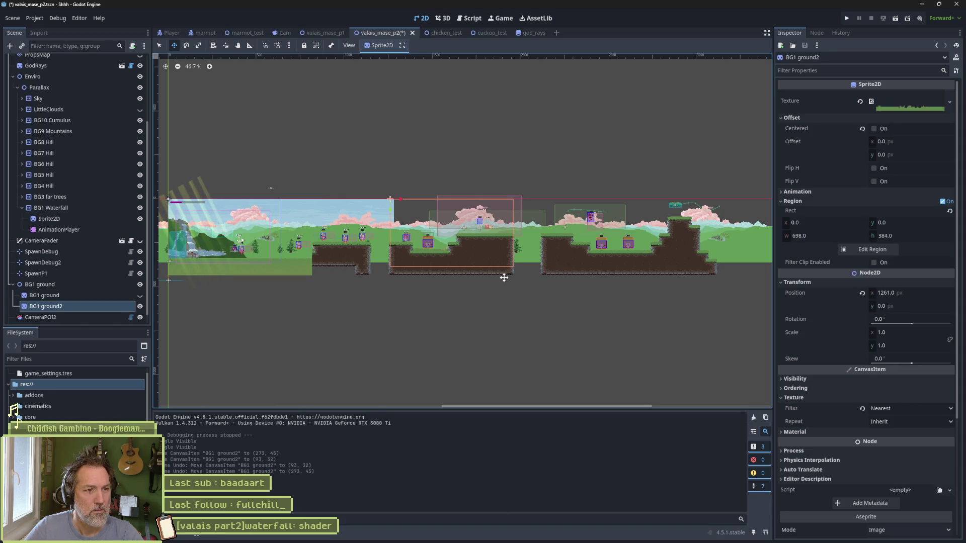
mouse_move(485, 261)
left_mouse_down()
mouse_move(456, 283)
mouse_move(488, 258)
mouse_move(471, 296)
left_mouse_up()
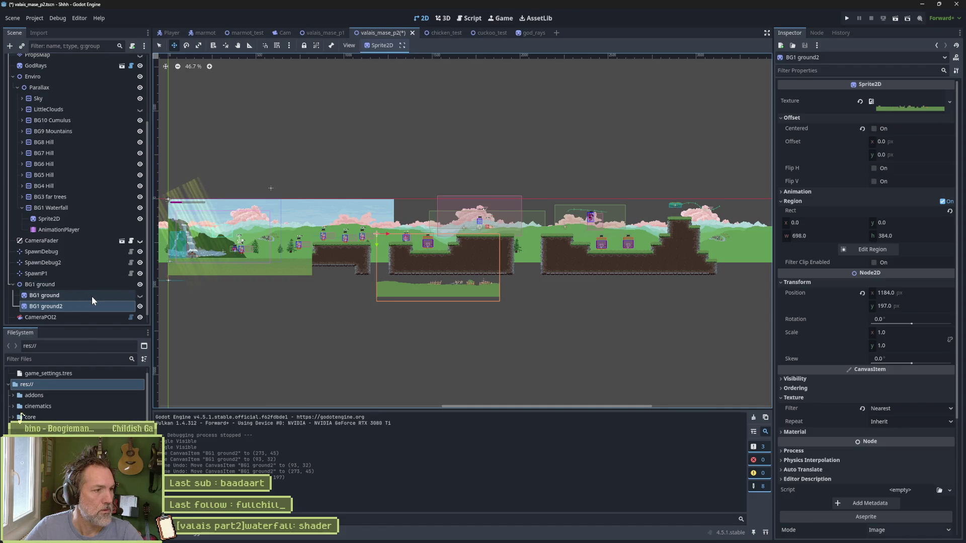
left_click_drag(313, 245, 442, 249)
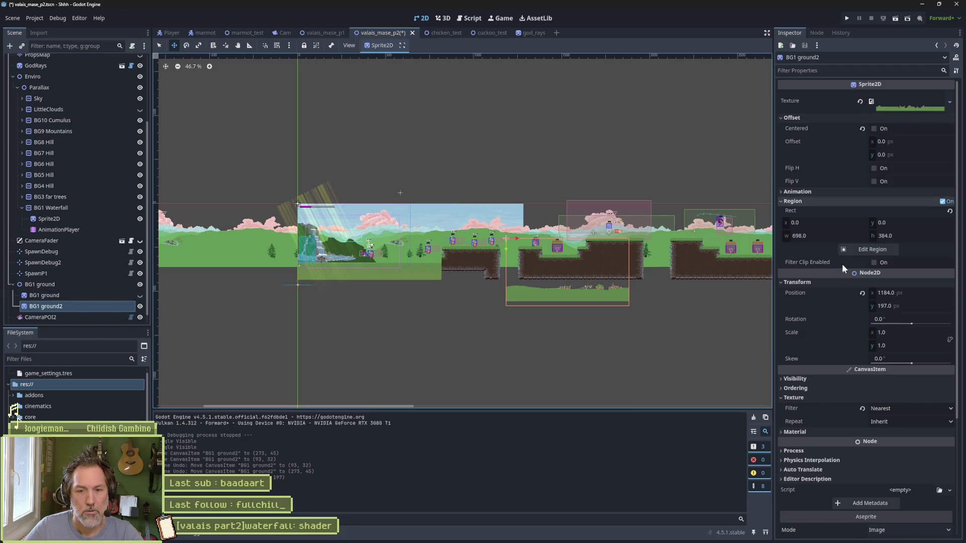
scroll(852, 408, "down", 3)
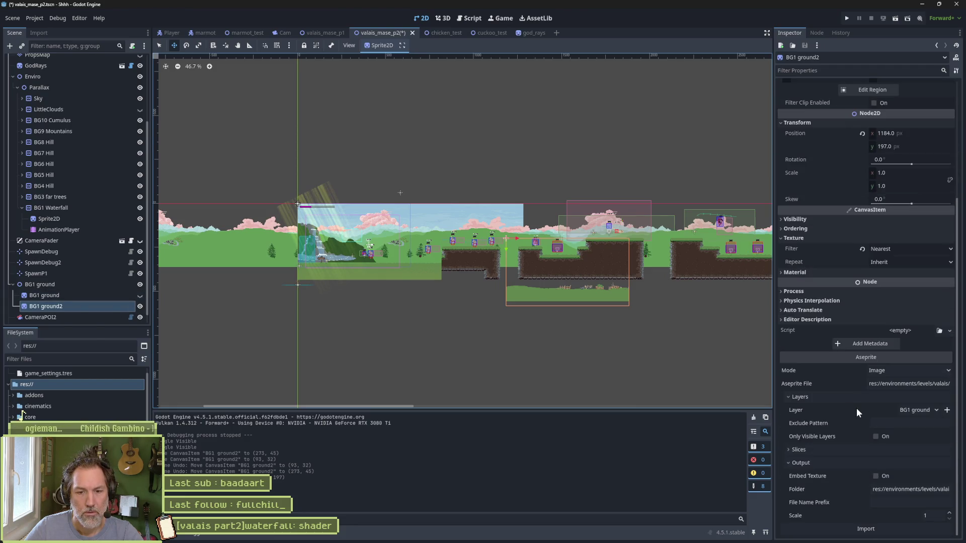
Step: Set BG1 ground2's Aseprite layer to BG2 ground and reimport it
left_click(909, 409)
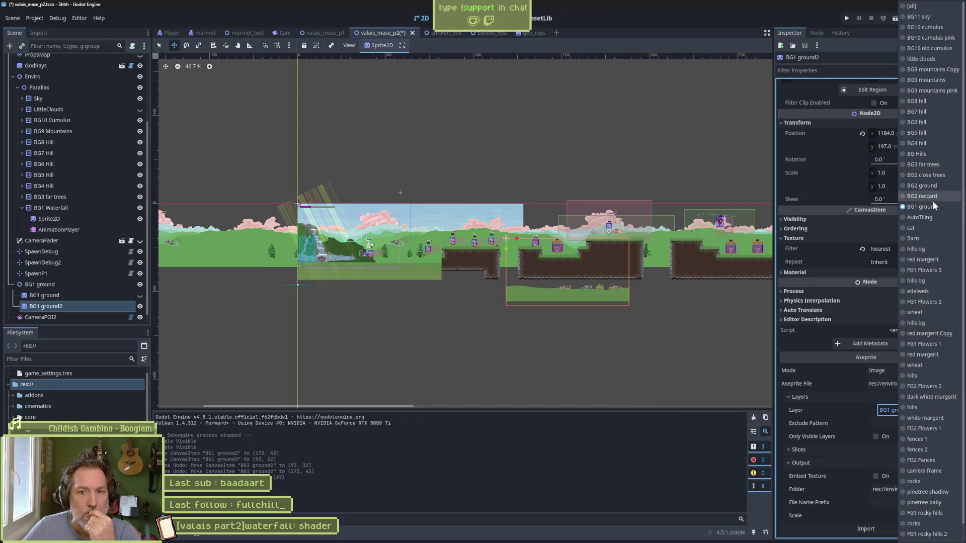
left_click(937, 186)
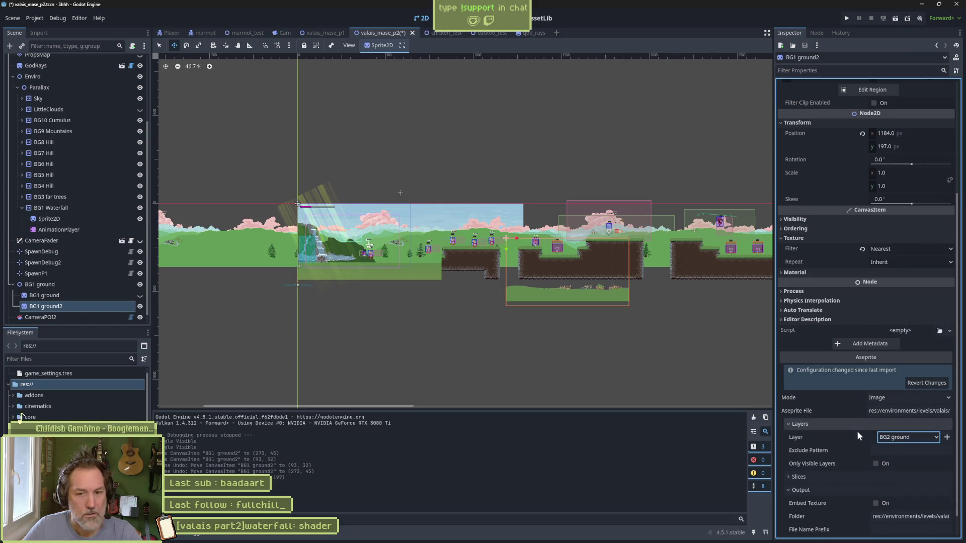
left_click(886, 532)
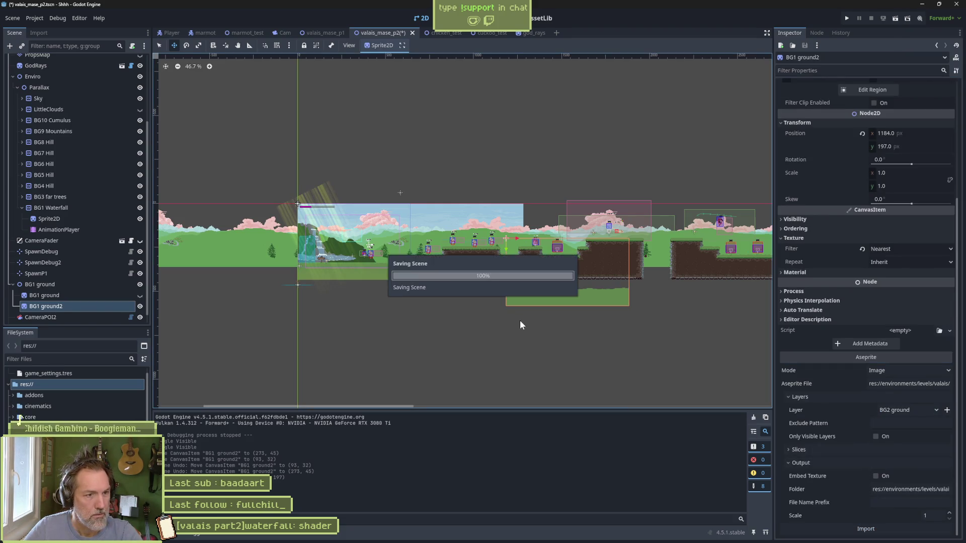
Step: Line BG1 ground2 up under the waterfall with the ground, then return to Aseprite
mouse_move(551, 297)
left_mouse_down()
mouse_move(334, 269)
mouse_move(334, 246)
mouse_move(341, 258)
left_mouse_up()
scroll(331, 274, "up", 1)
scroll(331, 274, "up", 6)
left_click_drag(341, 254, 341, 247)
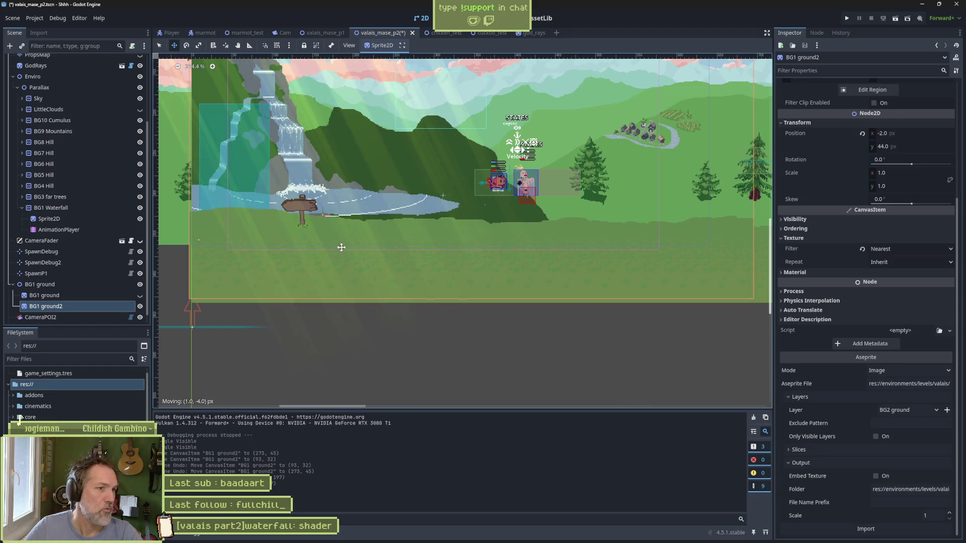
left_click(510, 535)
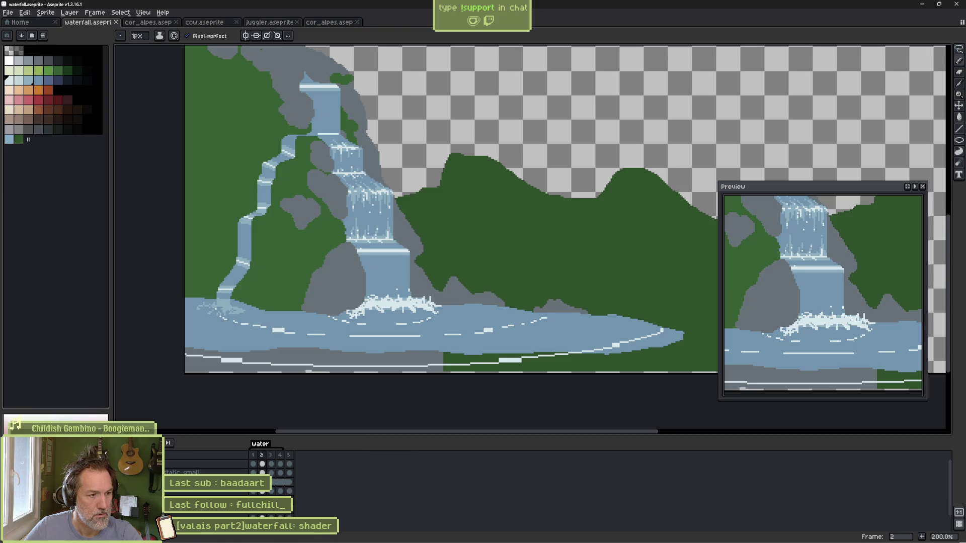
Step: On frame 1, sample the water blue and paint over the grey and green bottom strip
key("Left")
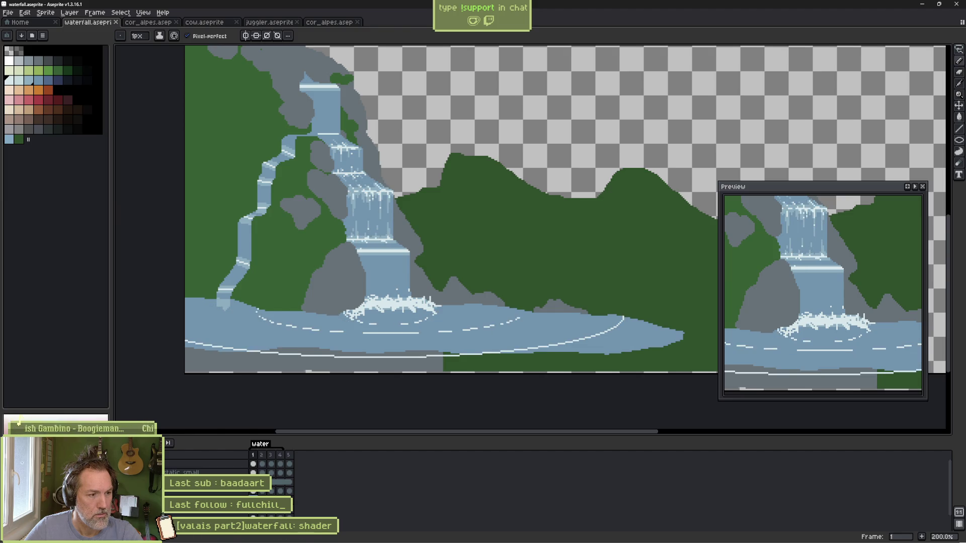
scroll(355, 347, "down", 1)
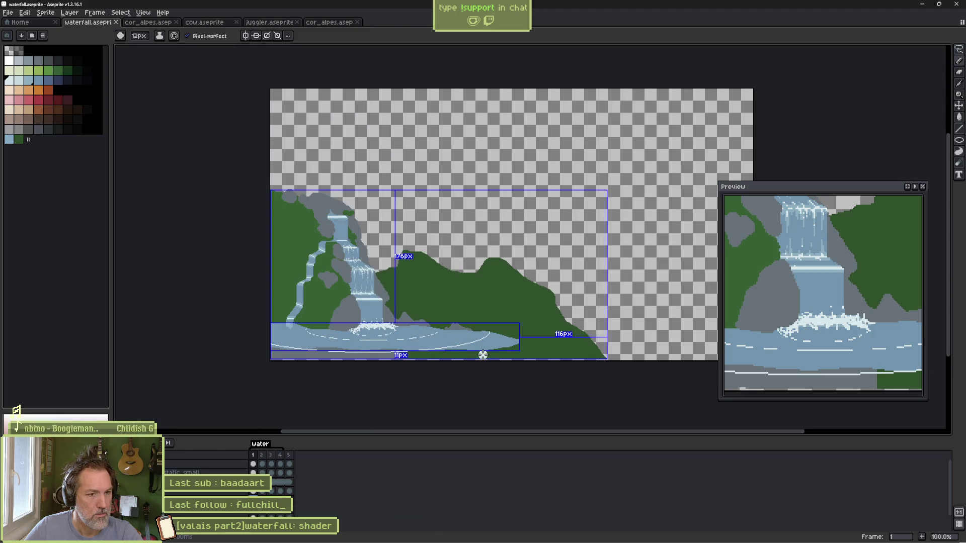
left_click(492, 337, "alt")
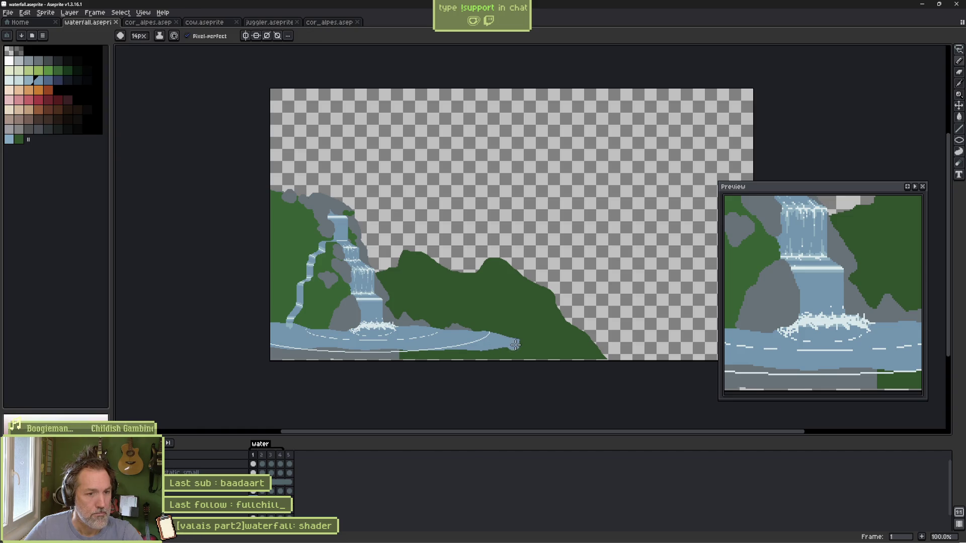
left_click_drag(497, 360, 362, 365)
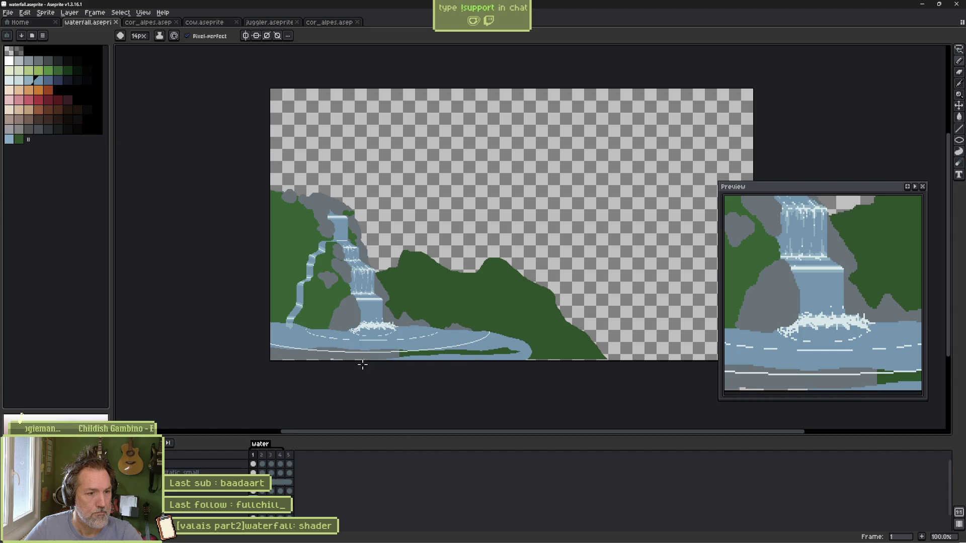
left_click_drag(271, 344, 480, 353)
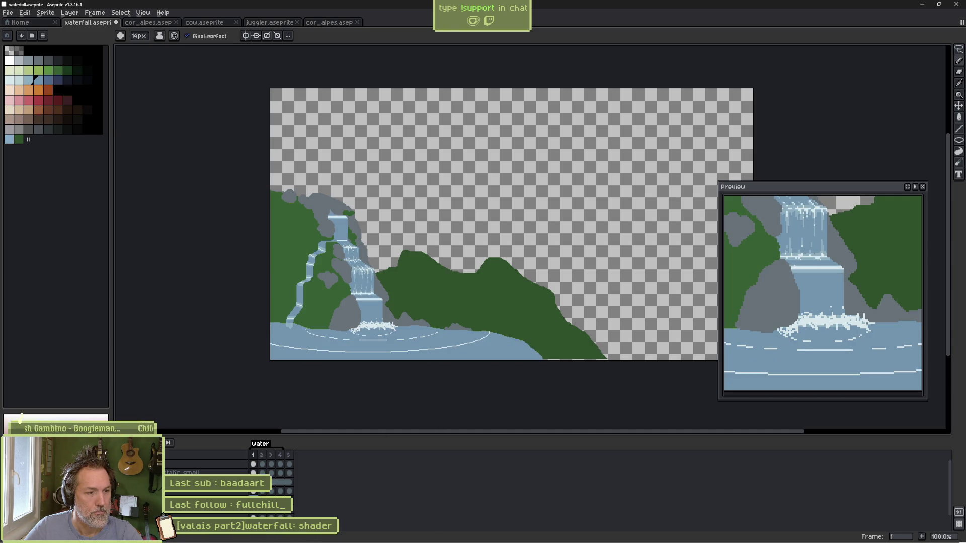
Step: Step through animation frames 2 to 4 to check the blue bottom strip
key("Right")
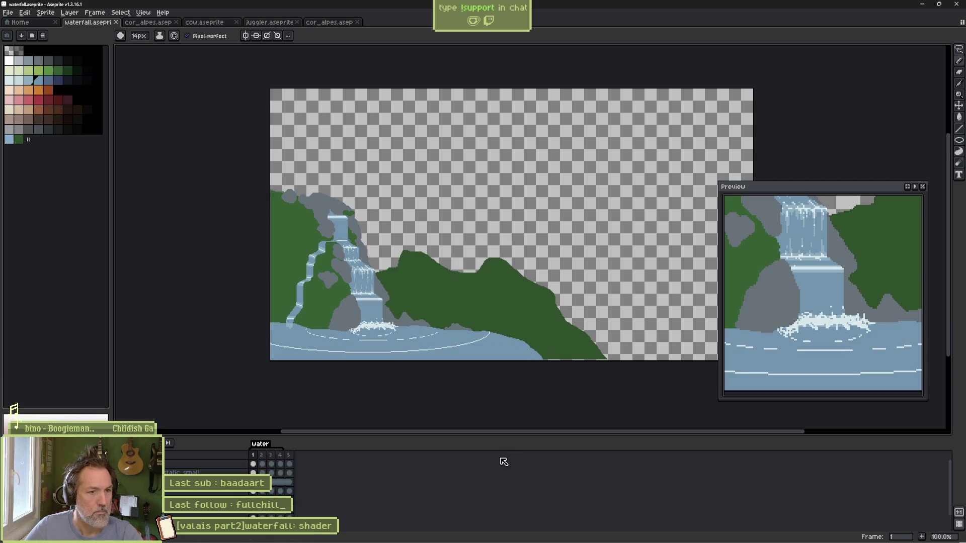
key("Return")
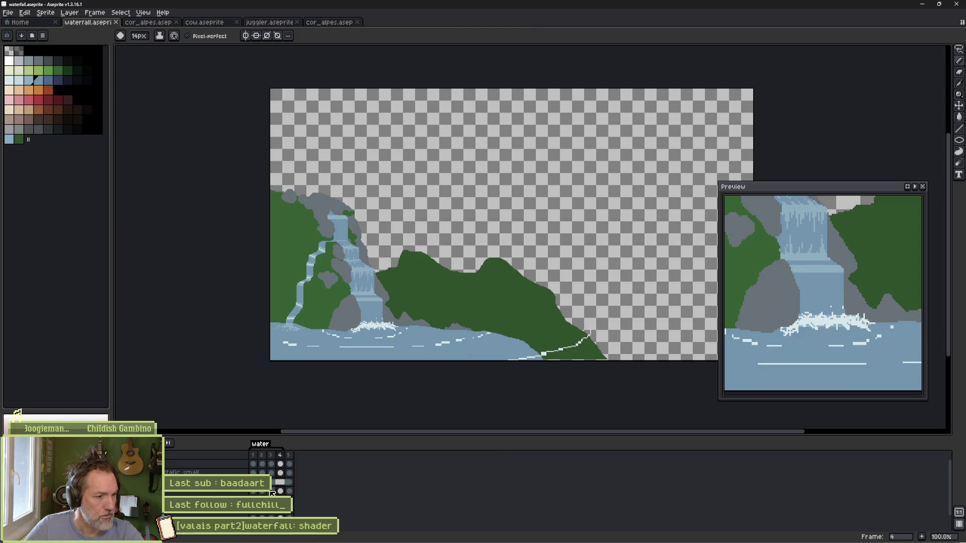
left_click(262, 492)
left_click(271, 491)
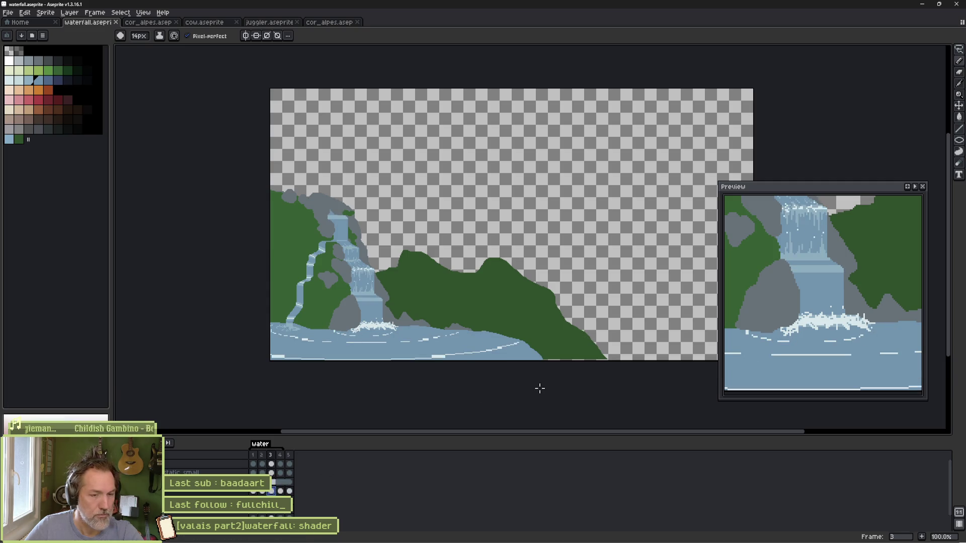
left_click(280, 491)
Step: Go to frame 5 and save waterfall.aseprite, then return to Godot
key("e")
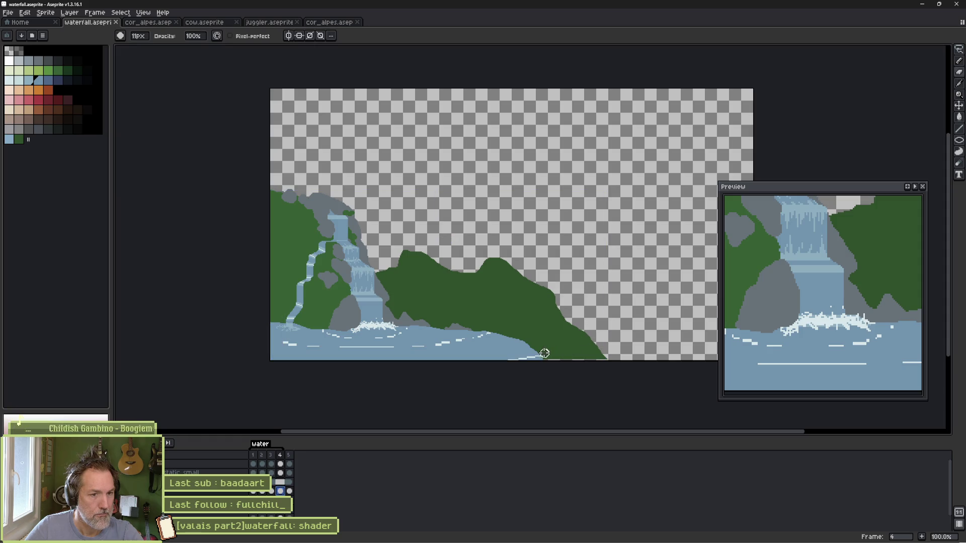
key("Right")
key("ctrl+s")
mouse_move(617, 542)
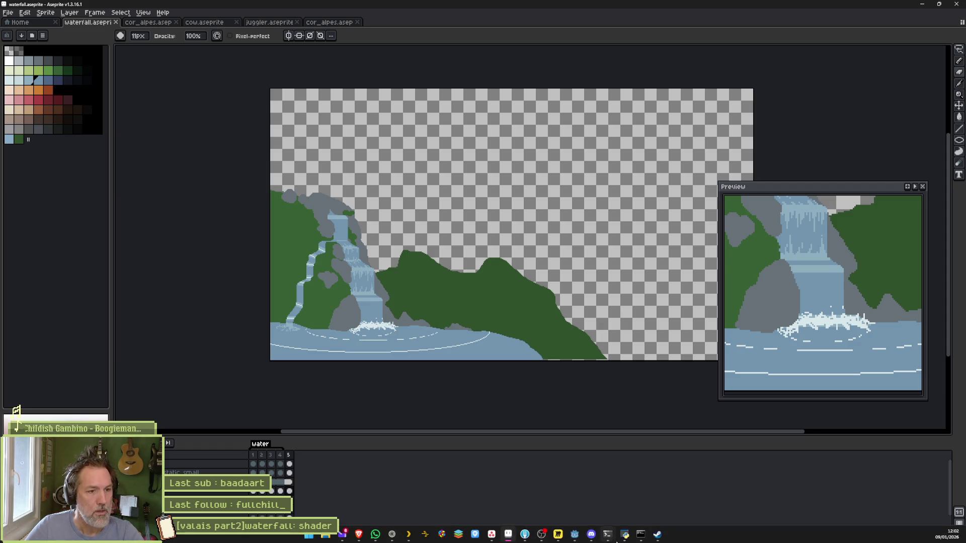
left_click(575, 535)
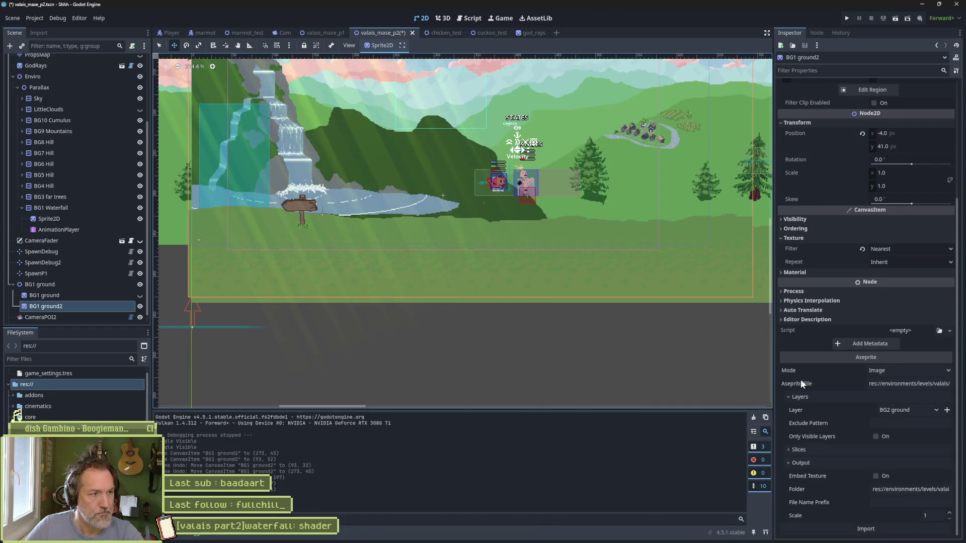
Step: Select the Sprite2D under BG1 Waterfall after reimport, then return to Aseprite
left_click(104, 219)
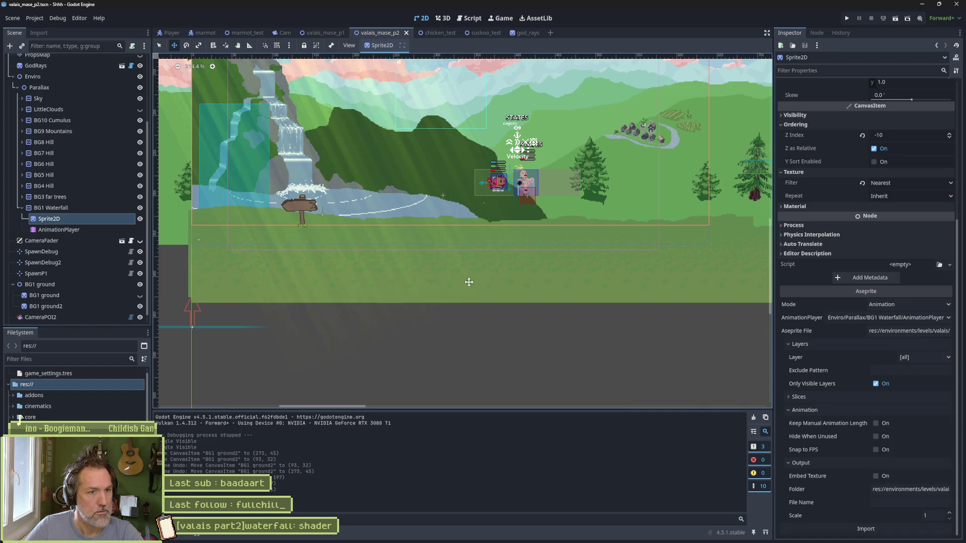
key("alt+Tab")
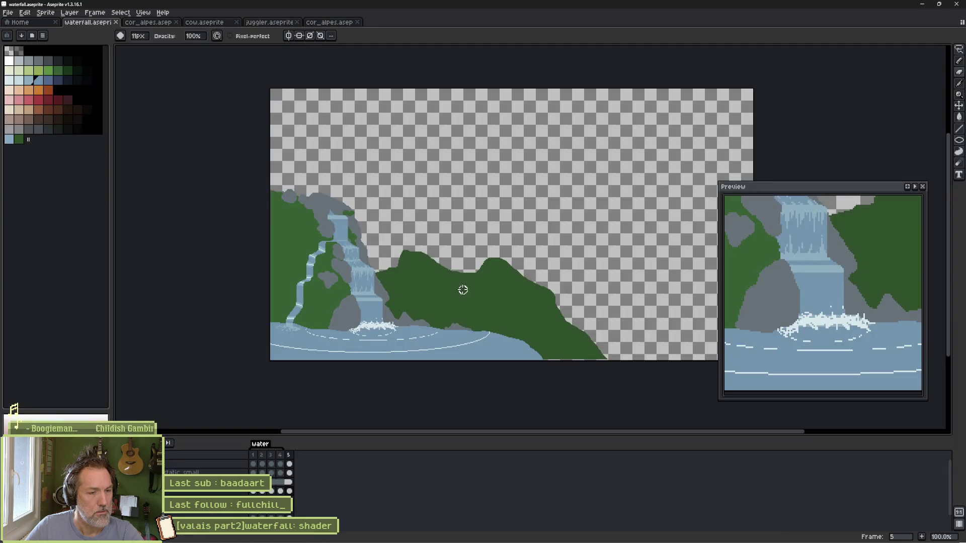
Step: Pick the dark ground green with the Pencil and bring the pool's bottom edge into view
key("b")
scroll(524, 351, "up", 2)
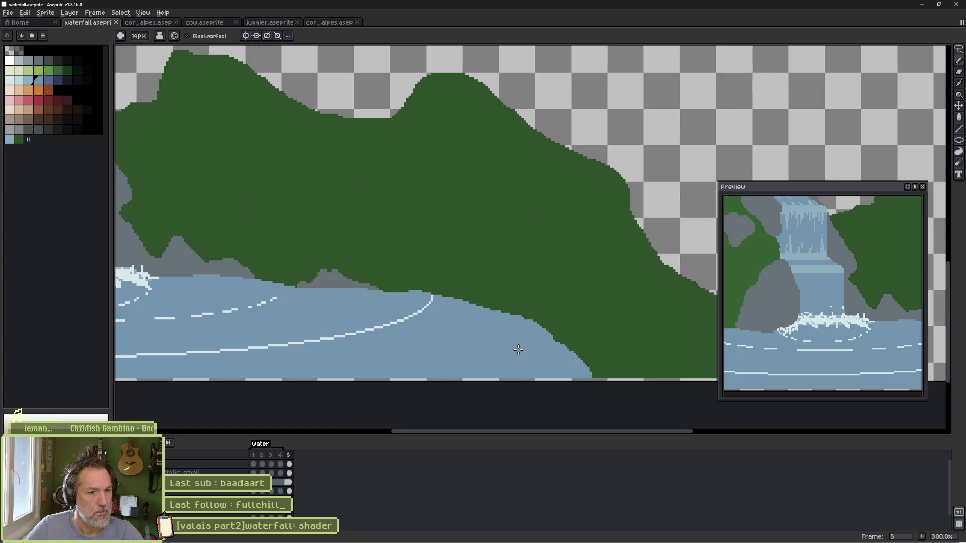
scroll(518, 351, "down", 2)
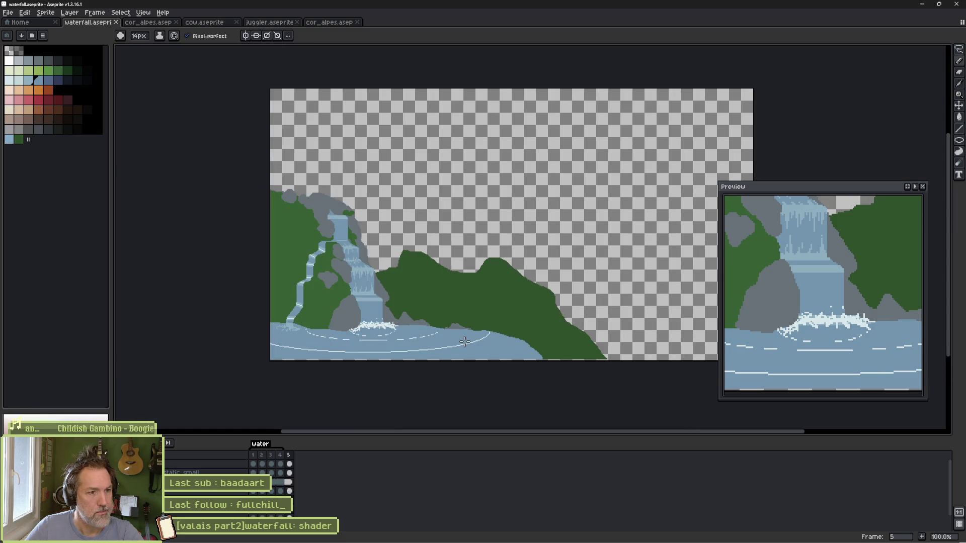
scroll(465, 342, "up", 1)
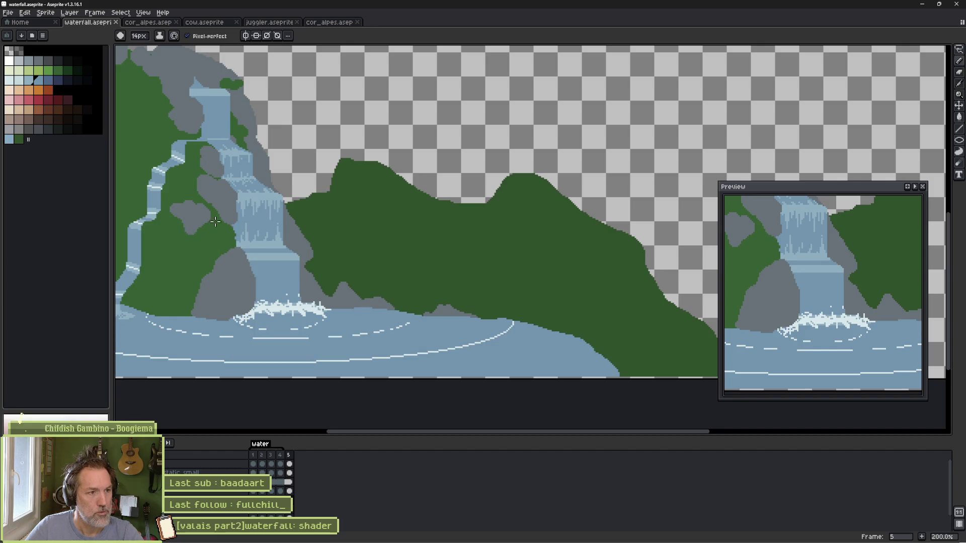
left_click(549, 304, "alt")
left_click_drag(549, 304, 533, 287)
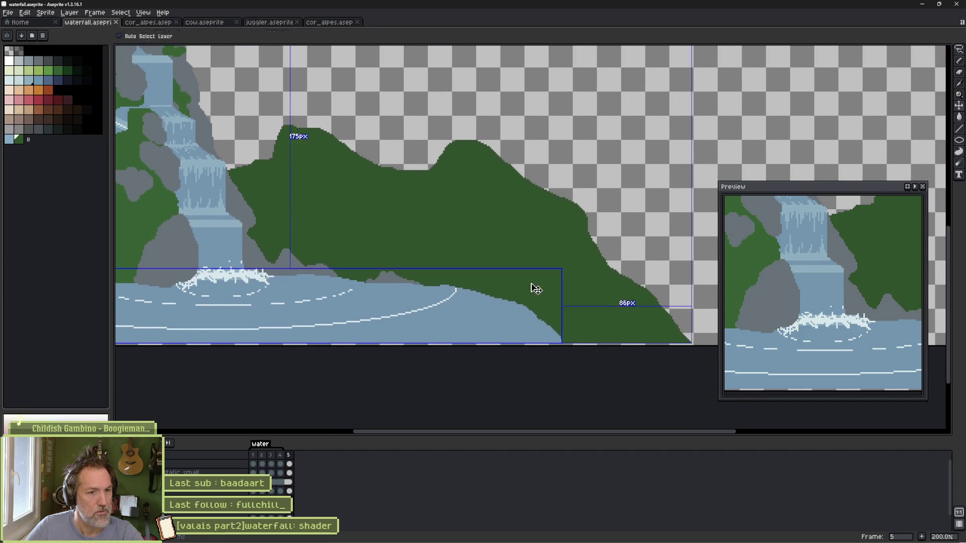
scroll(443, 254, "left", 5)
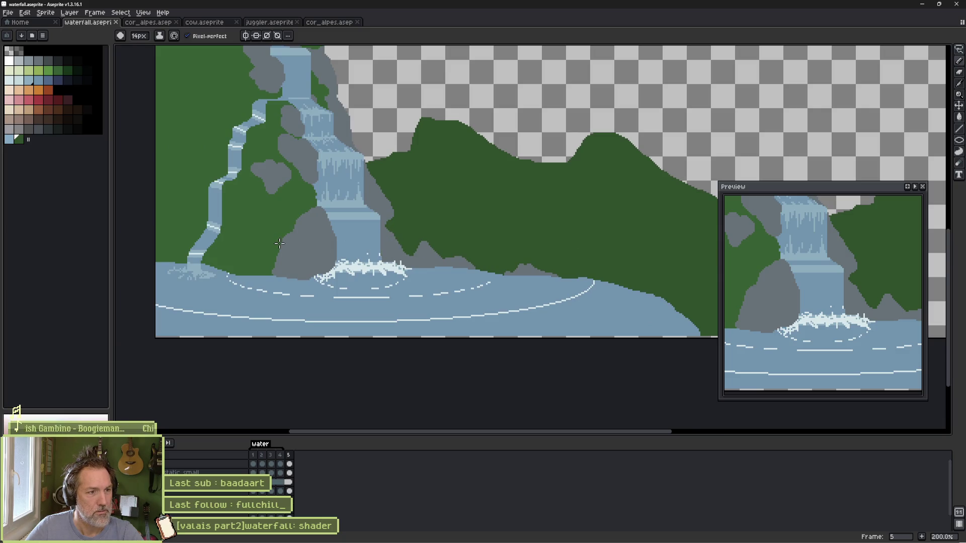
left_click_drag(567, 278, 410, 246)
Step: Paint a thin green strip along the pool's bottom edge and reimport the sprite in Godot
left_click_drag(472, 318, 374, 310)
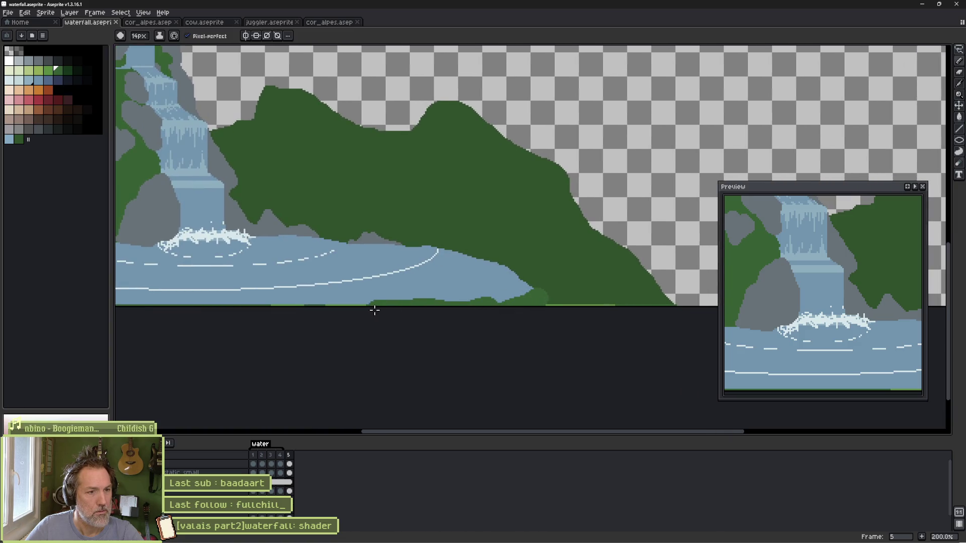
left_click_drag(546, 302, 697, 304)
left_click(444, 297)
left_click_drag(444, 297, 583, 275)
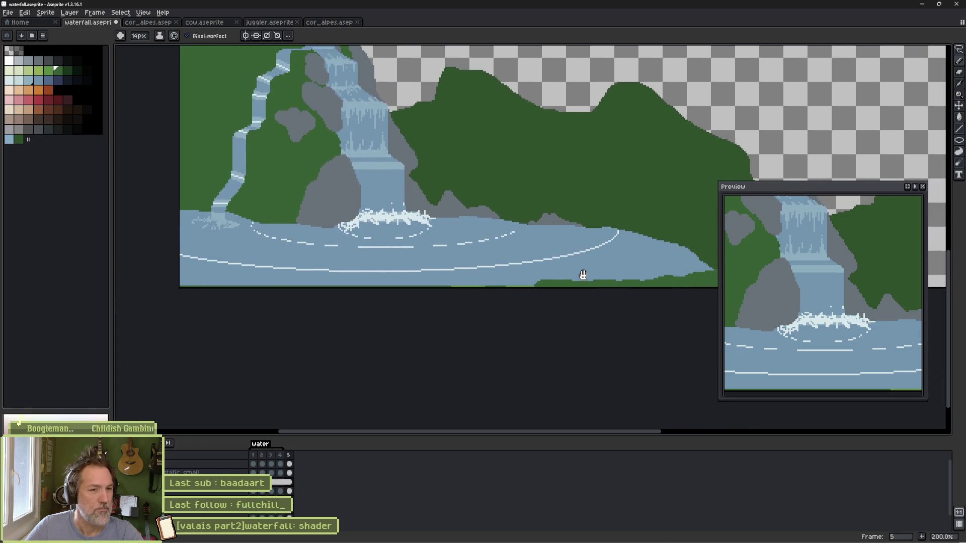
left_click_drag(512, 291, 368, 292)
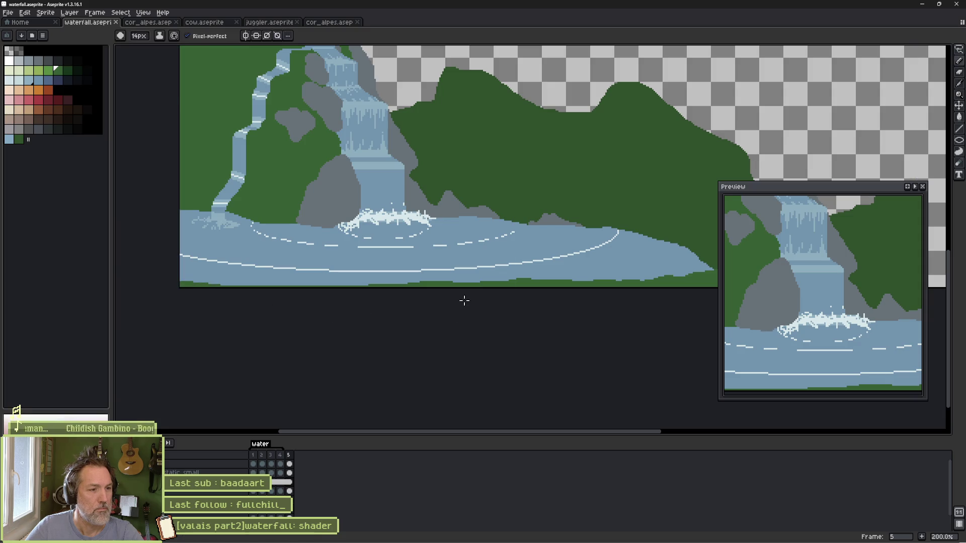
key("alt+Tab")
left_click(828, 529)
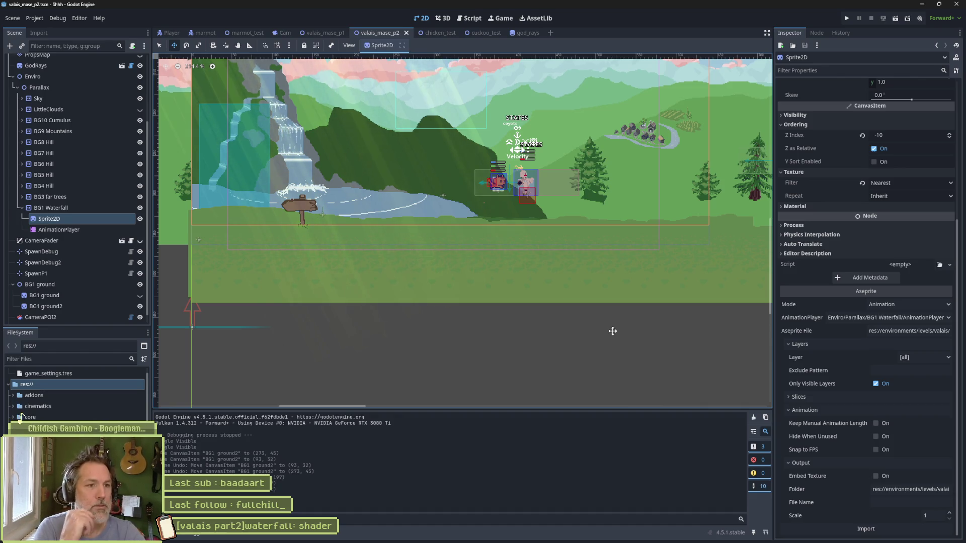
Step: Test-run the level, then lower the BG1 ground2 strip to position 0, 49
key("F5")
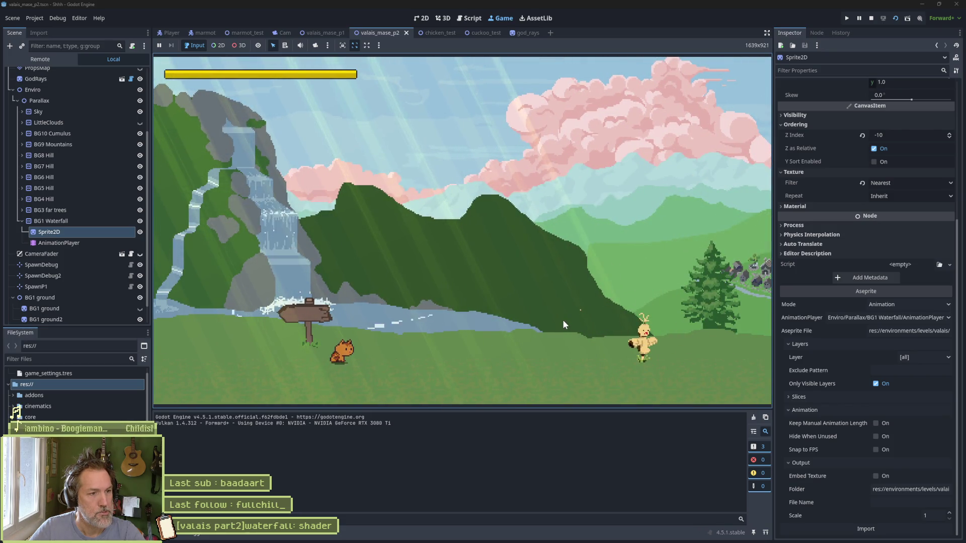
key("F8")
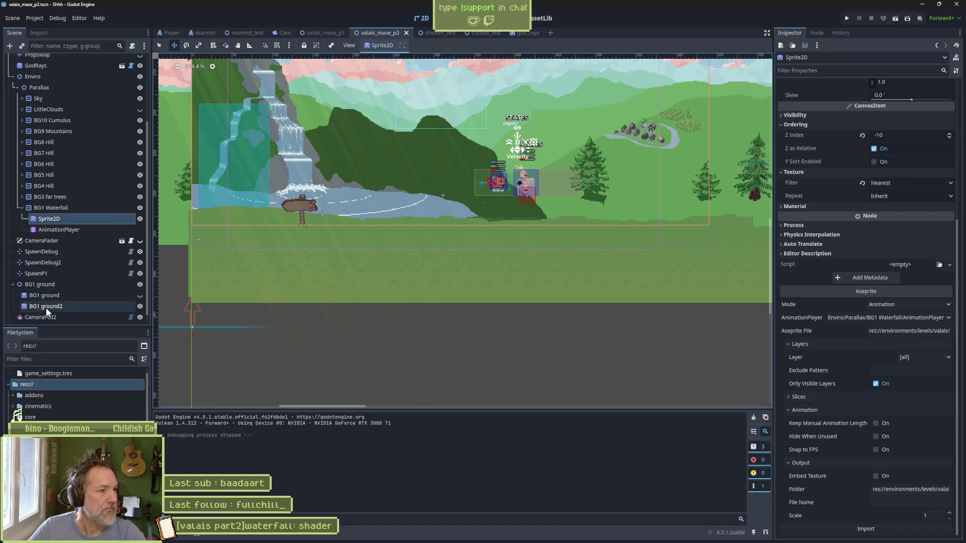
left_click(47, 307)
mouse_move(369, 213)
left_mouse_down()
mouse_move(253, 211)
mouse_move(267, 261)
mouse_move(371, 220)
left_mouse_up()
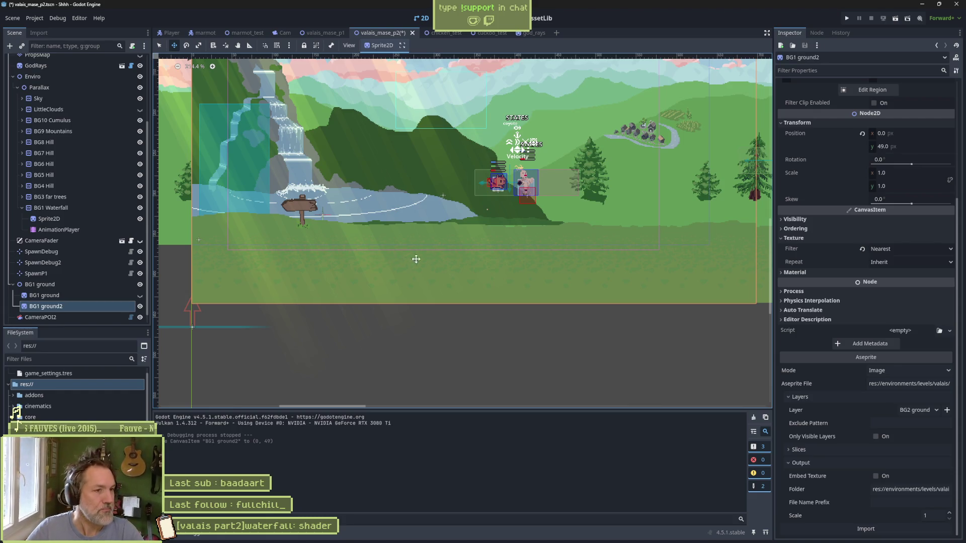
Step: Select the waterfall Sprite2D, trial-move it to 0, -23, then undo the move
scroll(417, 282, "up", 2)
scroll(416, 290, "up", 1)
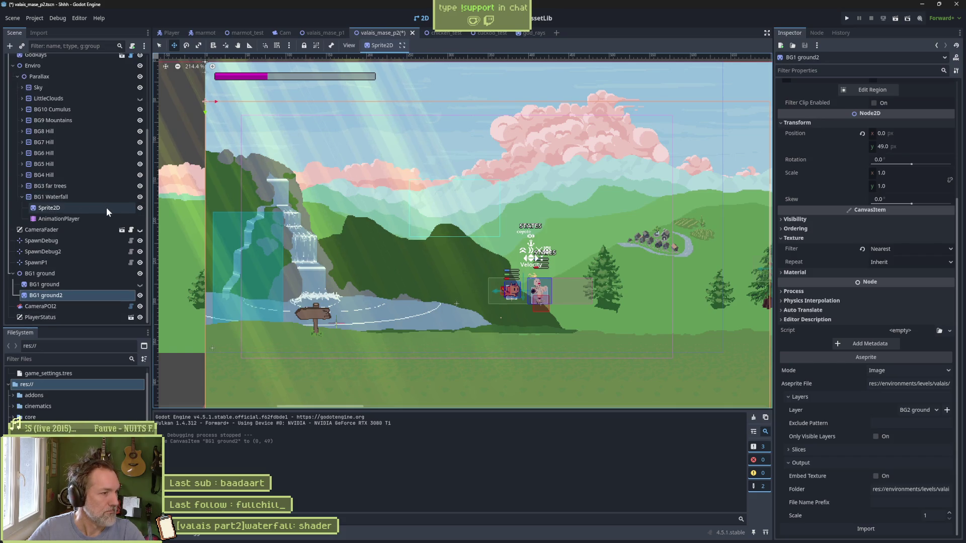
scroll(107, 208, "up", 5)
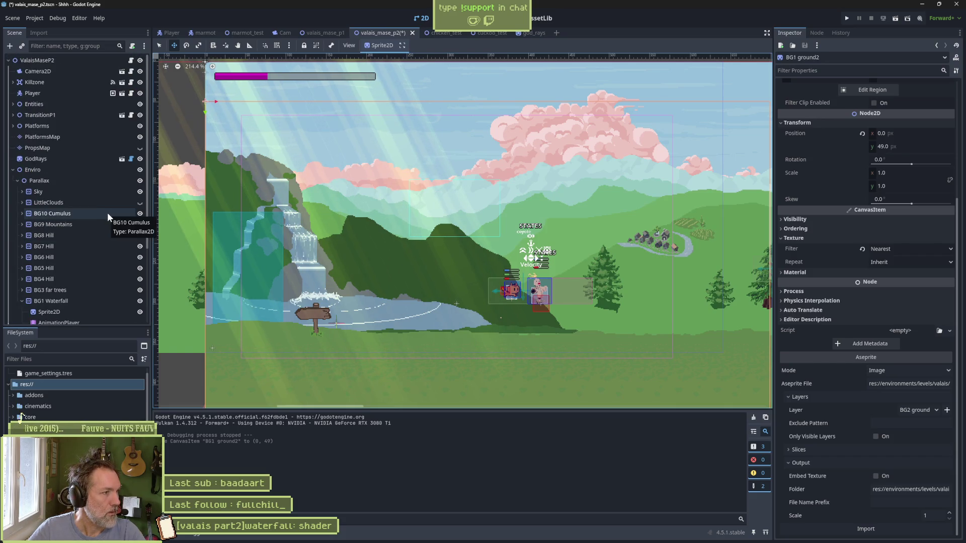
key("q")
left_click(218, 170)
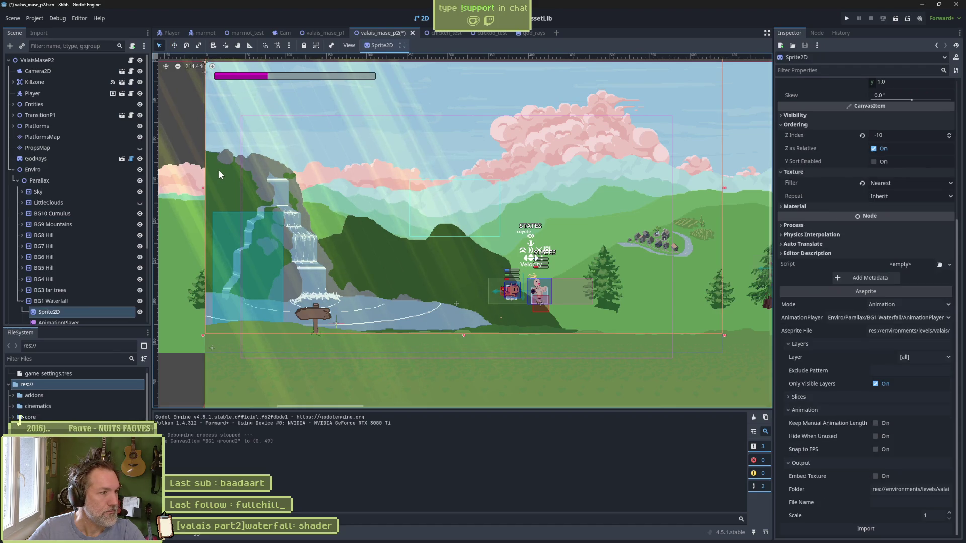
scroll(92, 293, "down", 2)
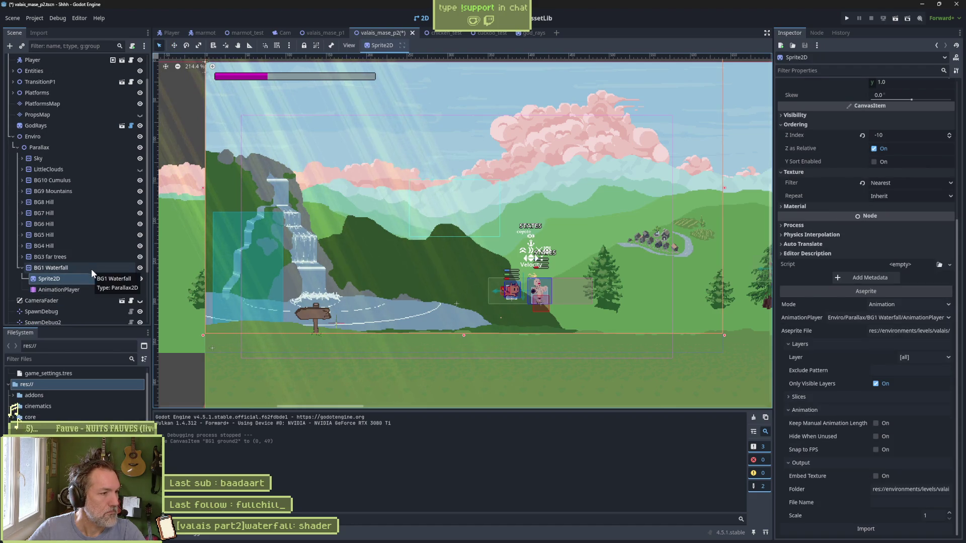
key("w")
left_click_drag(291, 197, 290, 196)
key("ctrl+z")
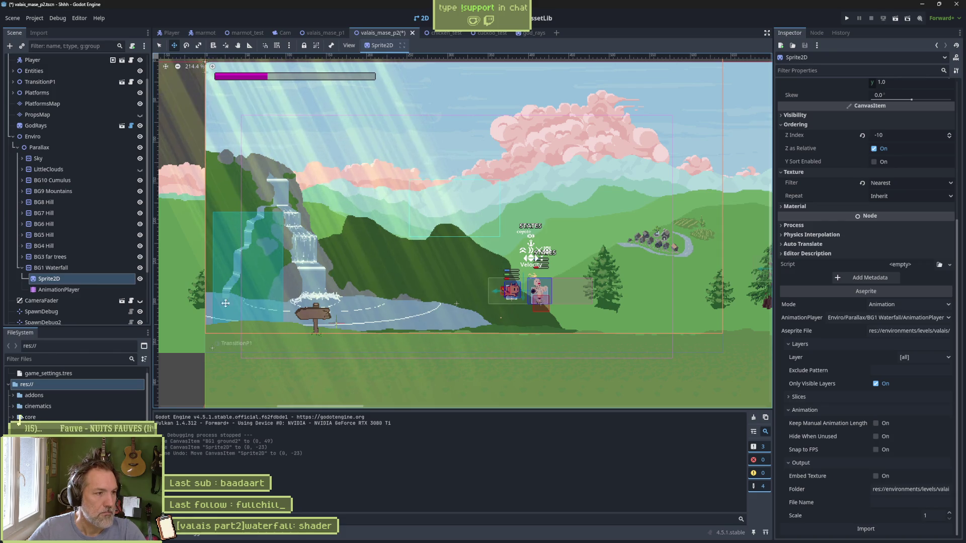
Step: Toggle BG1 ground2's visibility and snip a close-up of the ground below the pond
scroll(130, 301, "down", 3)
left_click(140, 295)
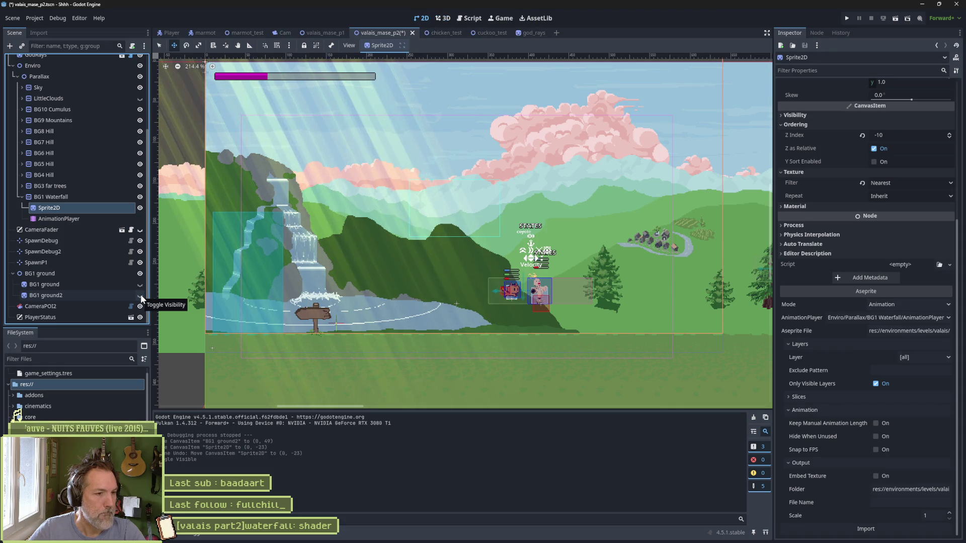
scroll(512, 361, "up", 2)
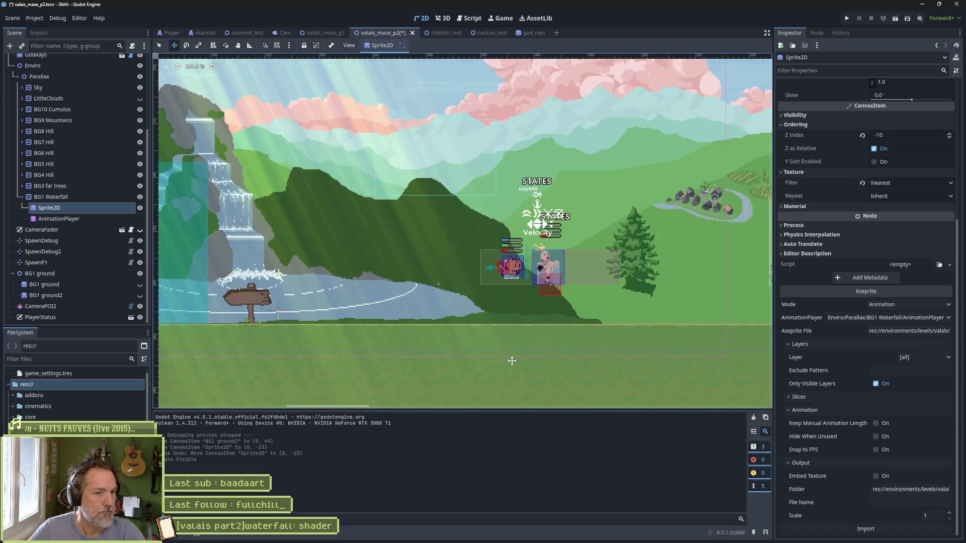
scroll(512, 361, "up", 6)
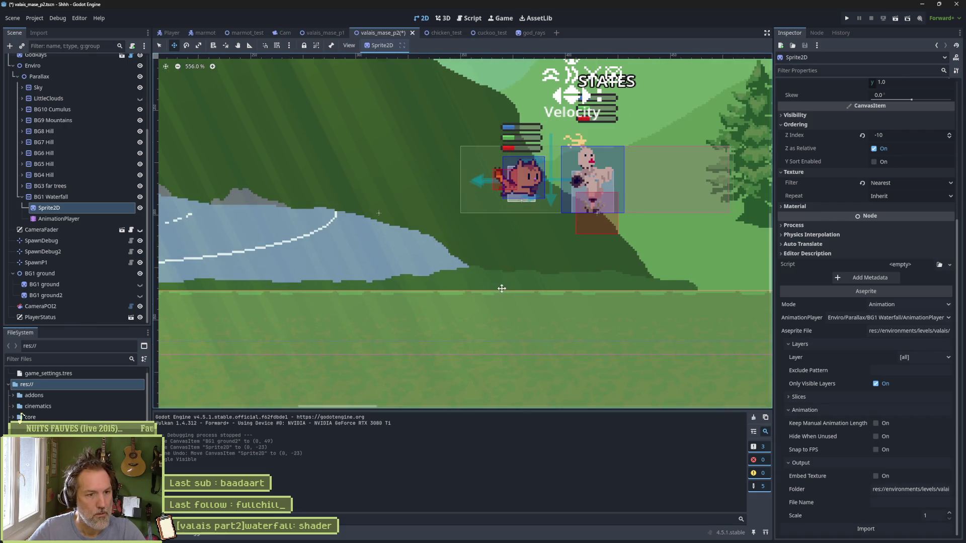
key("super+shift+s")
left_click_drag(473, 272, 566, 320)
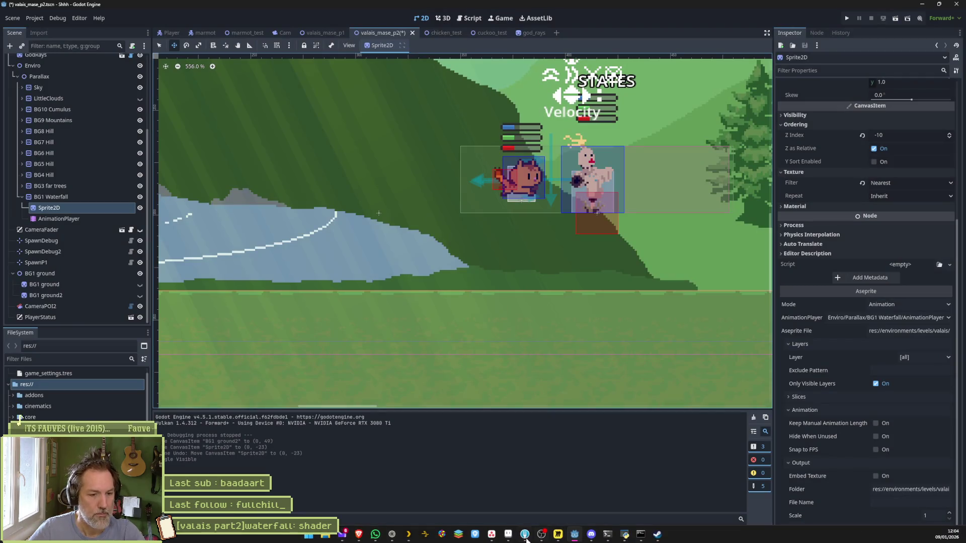
left_click(526, 539)
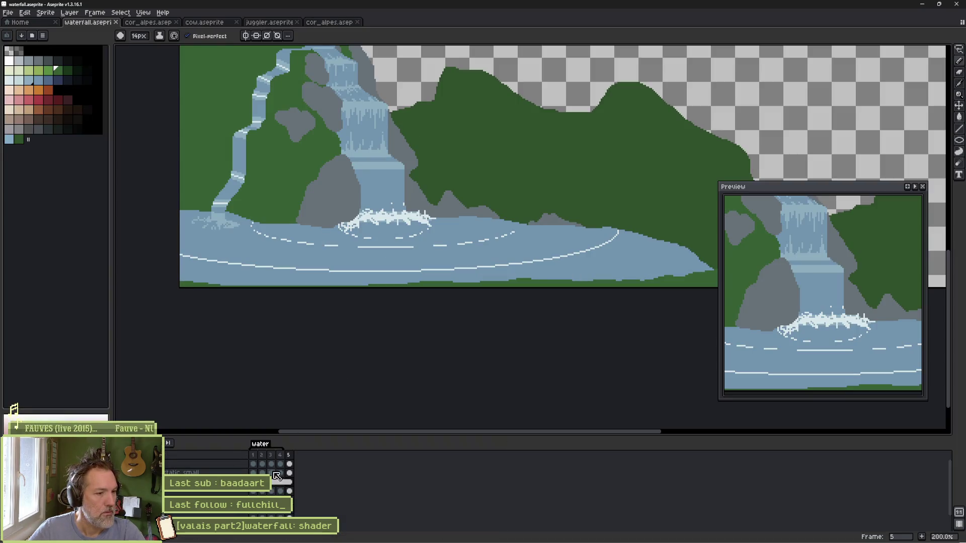
Step: Add a new empty layer to the waterfall sprite on its first frame
key("shift+n")
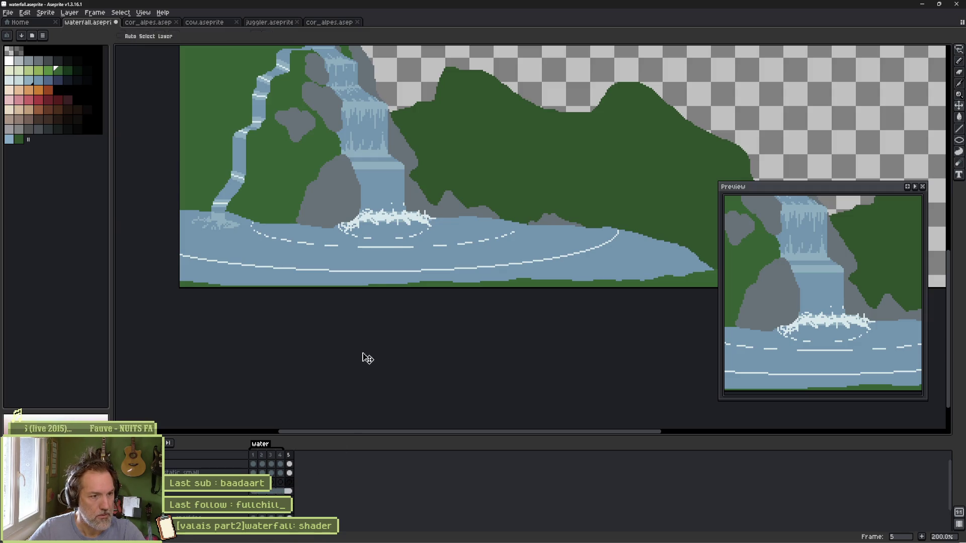
scroll(366, 356, "down", 3)
key("Home")
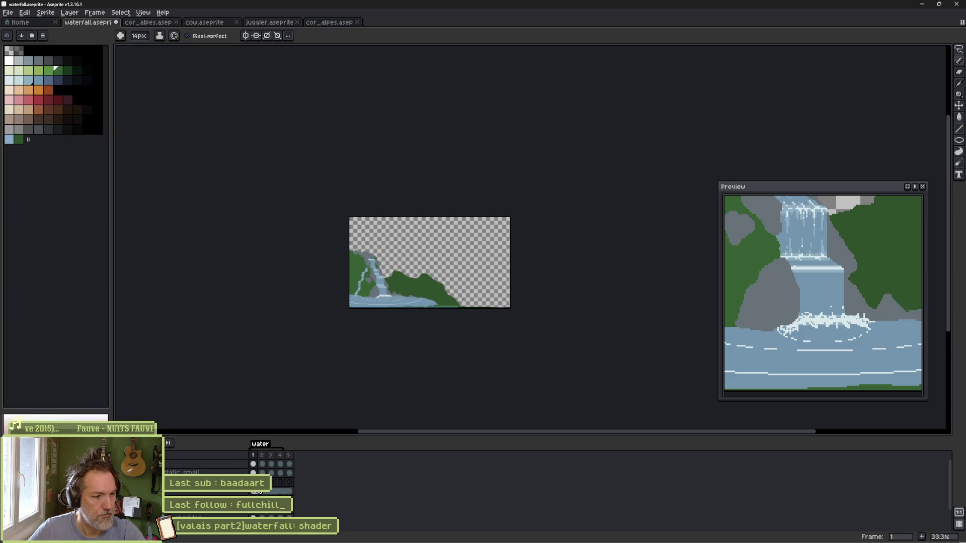
key("v")
key("alt+Tab")
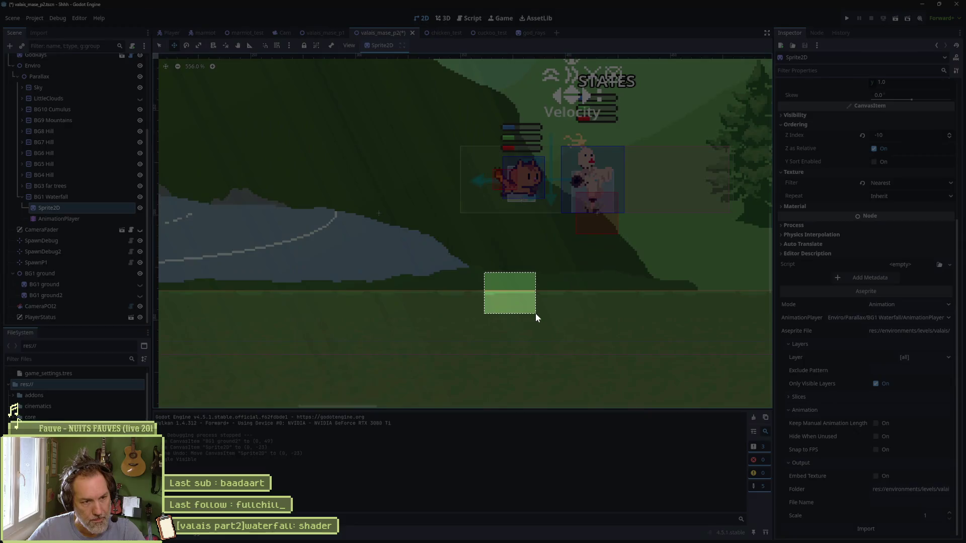
key("alt+Tab")
Step: Paste the ground snapshot onto the canvas and sample its light ground green
key("b")
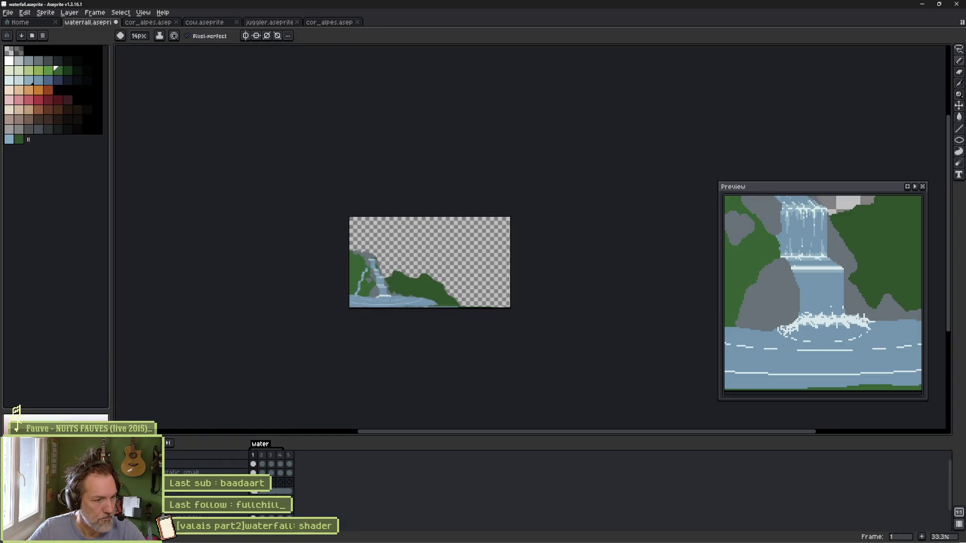
key("ctrl+v")
scroll(398, 300, "up", 2)
key("i")
left_click(505, 190, "alt")
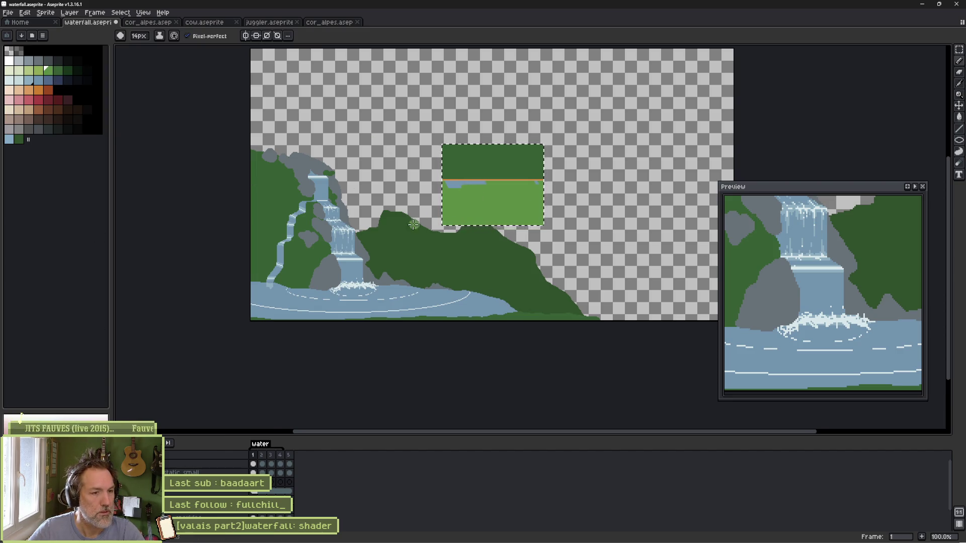
Step: Select the waterfall layer, deselect, and remove the pasted snapshot from the canvas
scroll(413, 224, "down", 2)
scroll(413, 224, "left", 1)
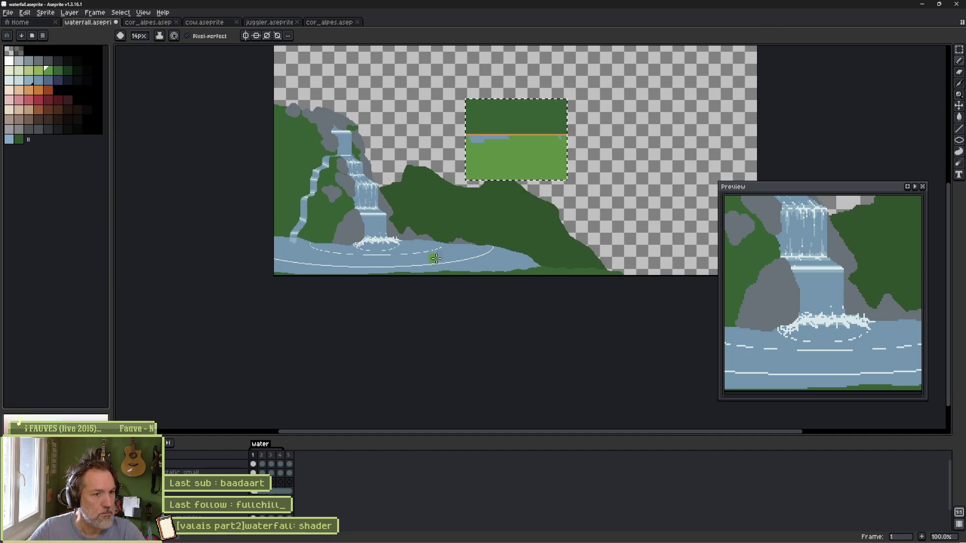
key("alt")
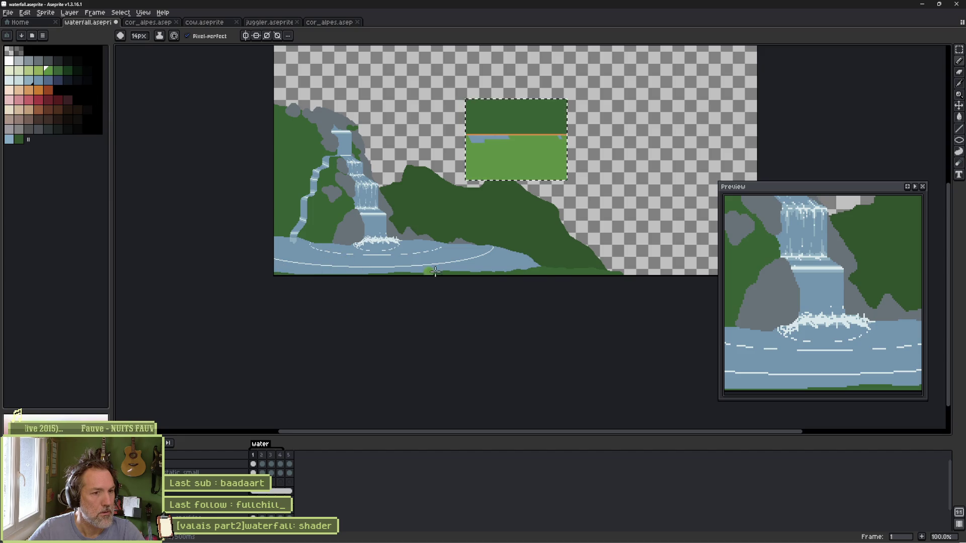
left_click(561, 274, "ctrl")
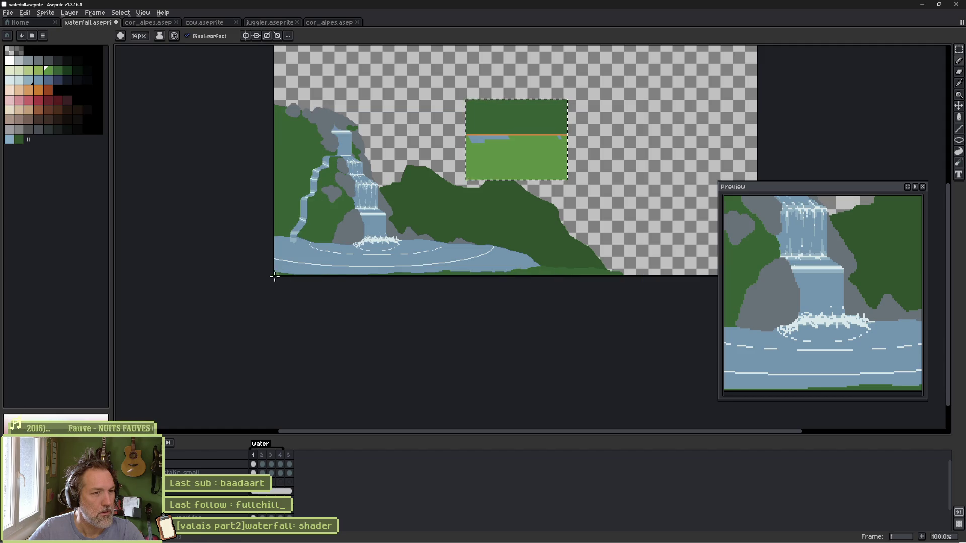
key("ctrl+d")
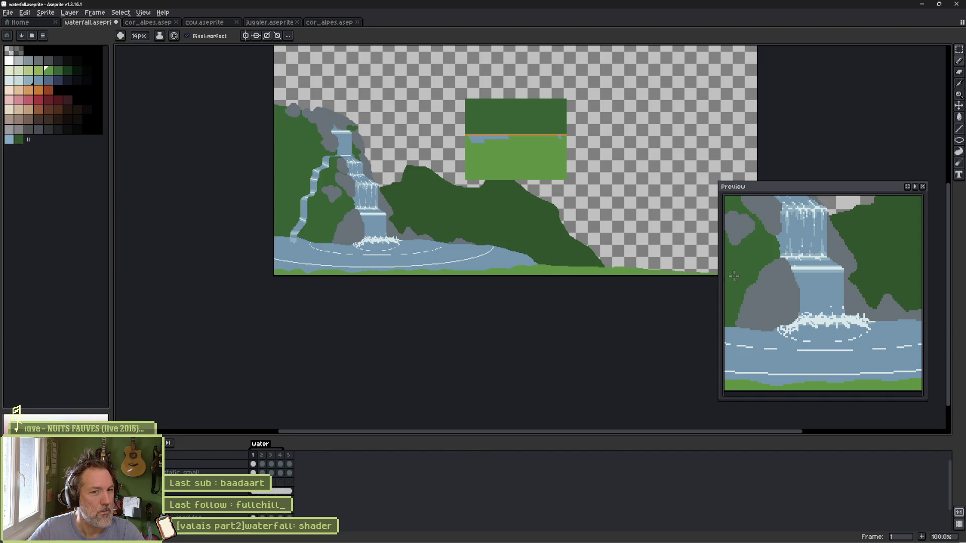
key("ctrl+z")
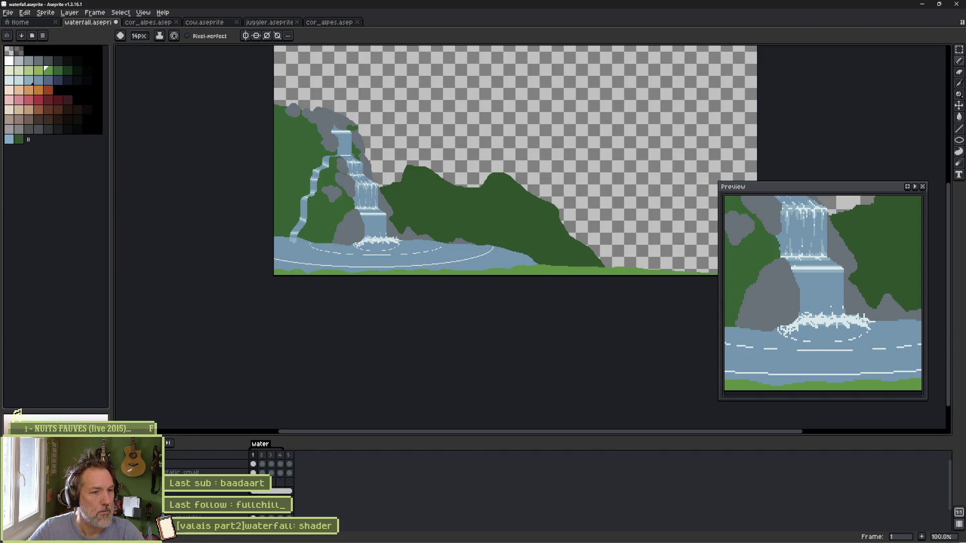
Step: Reimport the waterfall sprite into the Godot level and return to Aseprite
key("alt+Tab")
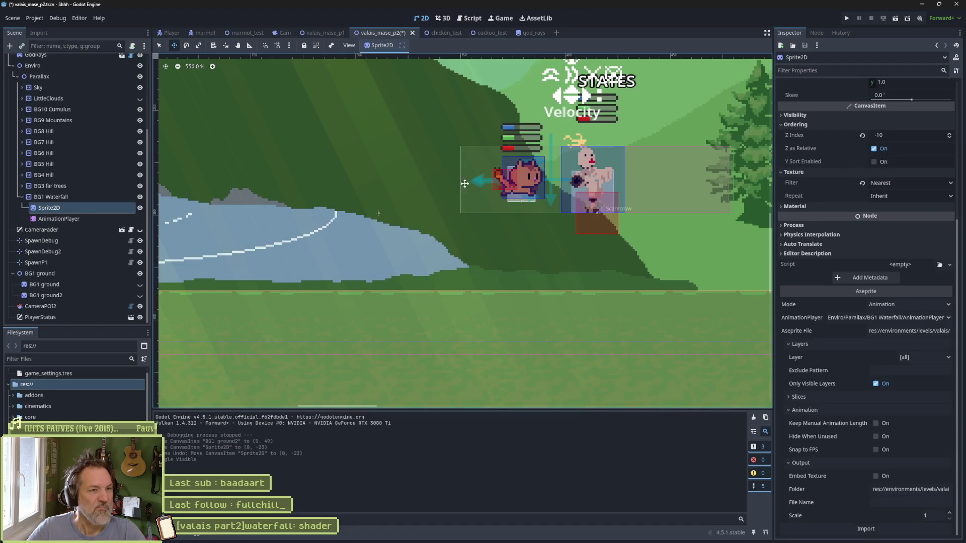
left_click(886, 529)
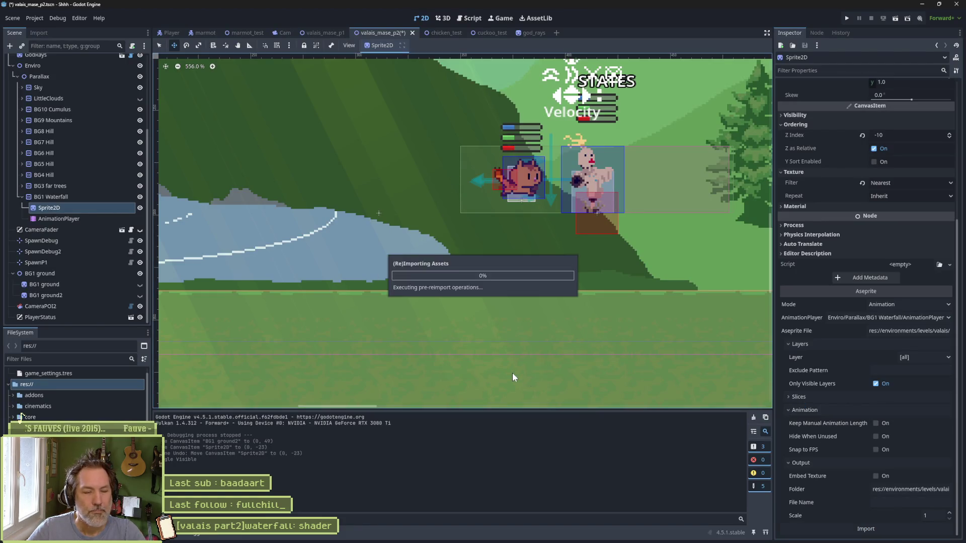
key("alt+Tab")
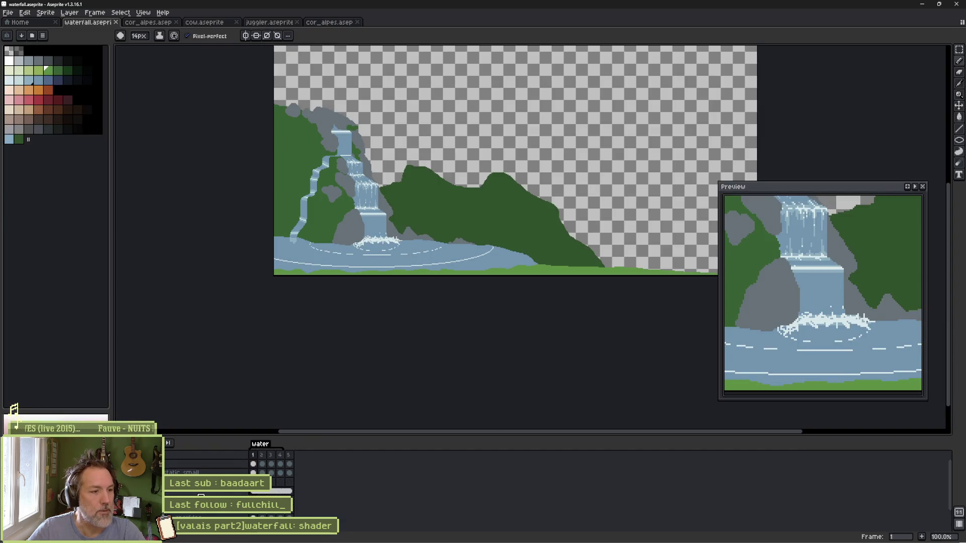
Step: Paste the level-ground capture onto the waterfall canvas and compare it with Godot
key("ctrl+v")
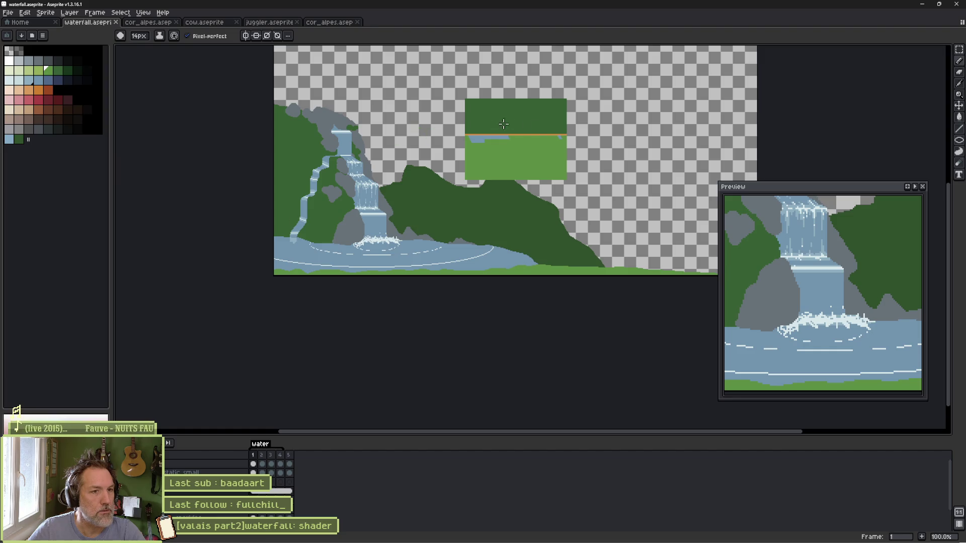
scroll(536, 135, "up", 4)
scroll(512, 148, "down", 1)
left_click_drag(511, 146, 515, 207)
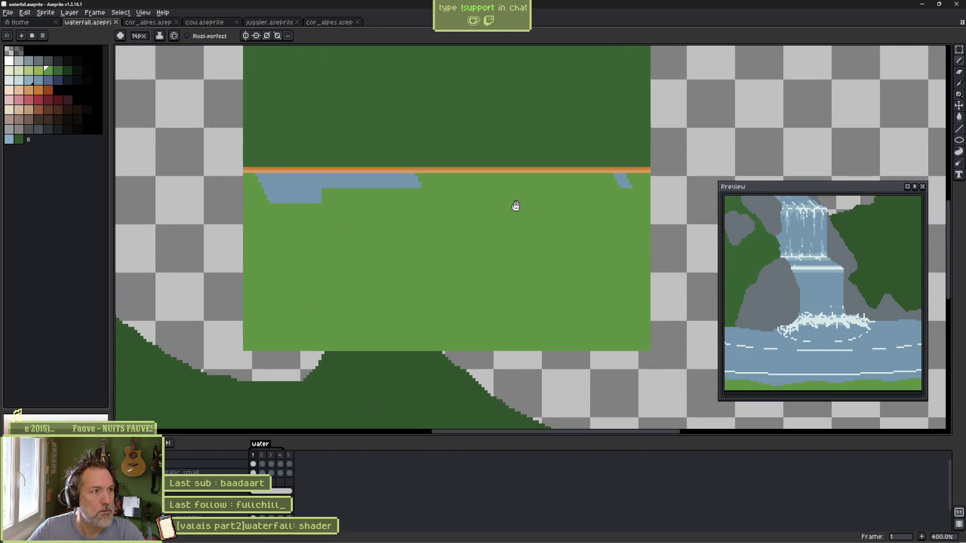
key("alt+Tab")
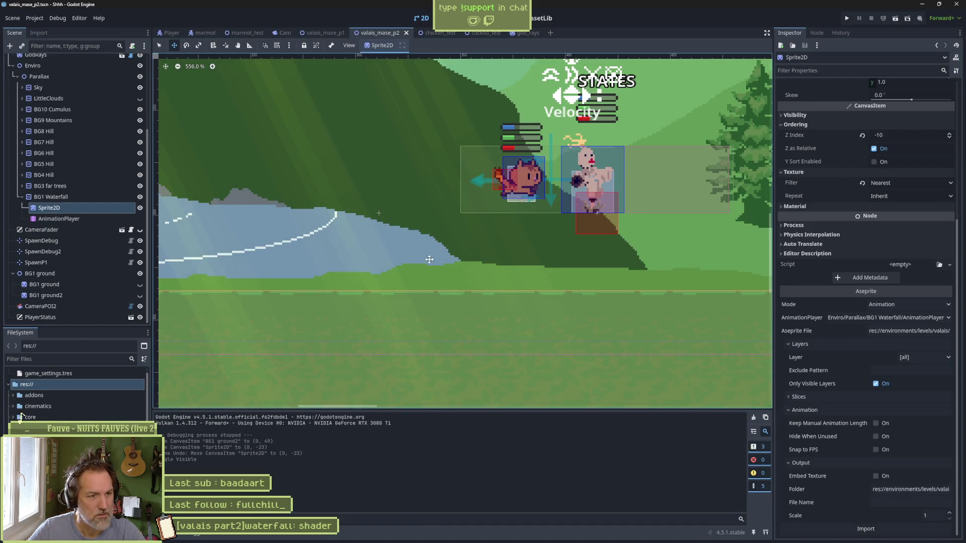
key("alt+Tab")
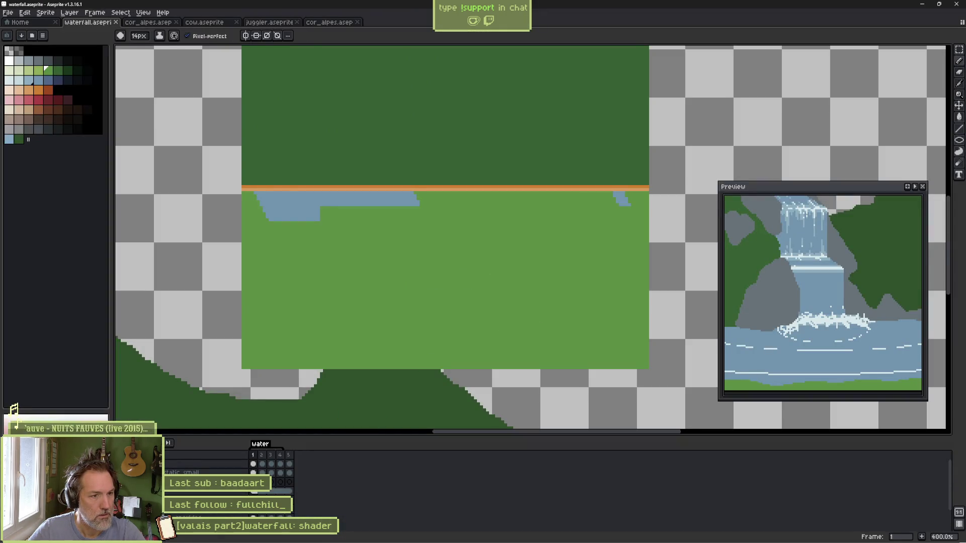
Step: Paste a fresh ground capture, check the colour mode unchanged, and undo the last change
key("ctrl+v")
scroll(383, 324, "down", 3)
scroll(391, 337, "up", 2)
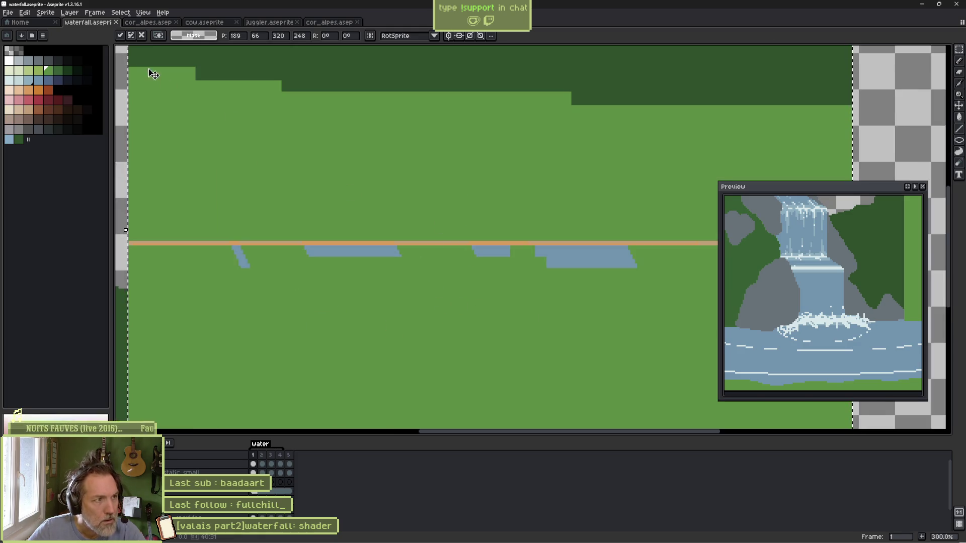
left_click(51, 22)
key("ctrl+Tab")
left_click(51, 13)
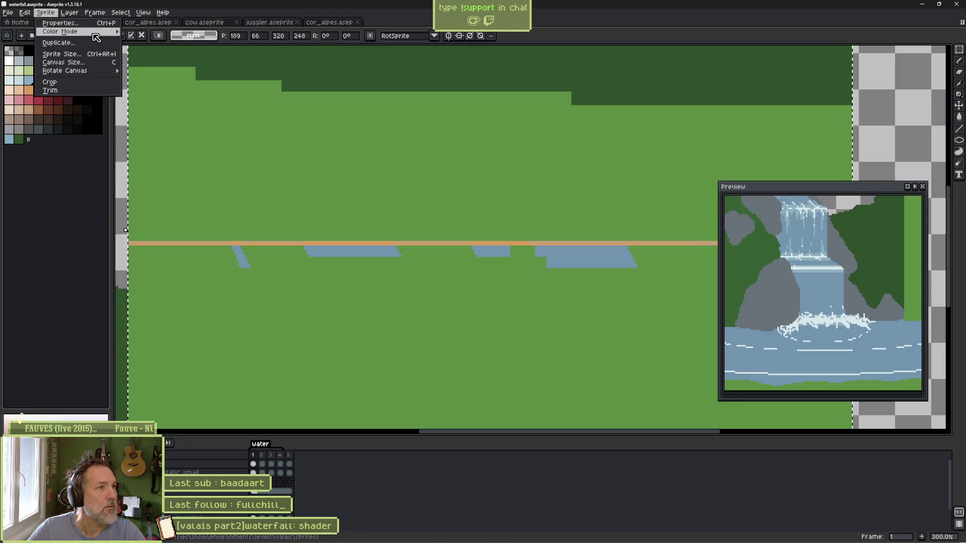
mouse_move(93, 34)
left_click(181, 177)
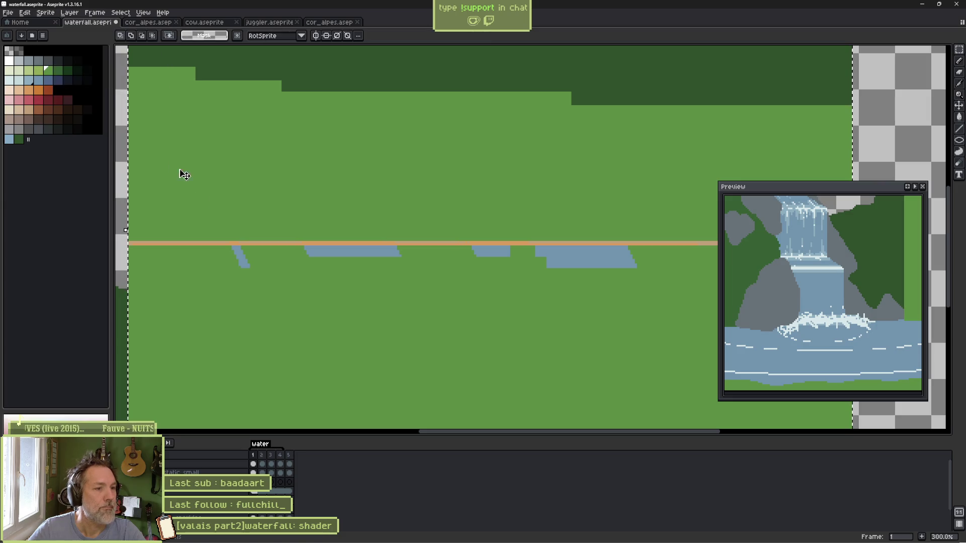
scroll(247, 218, "down", 2)
key("ctrl+z")
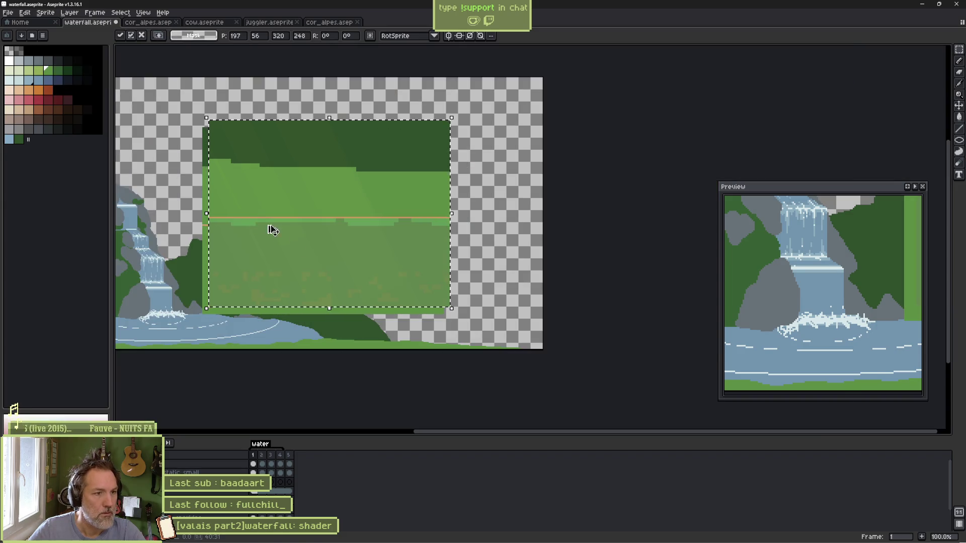
Step: Remove the pasted ground image and clear the leftover selection
key("i")
key("b")
left_click_drag(301, 248, 409, 243)
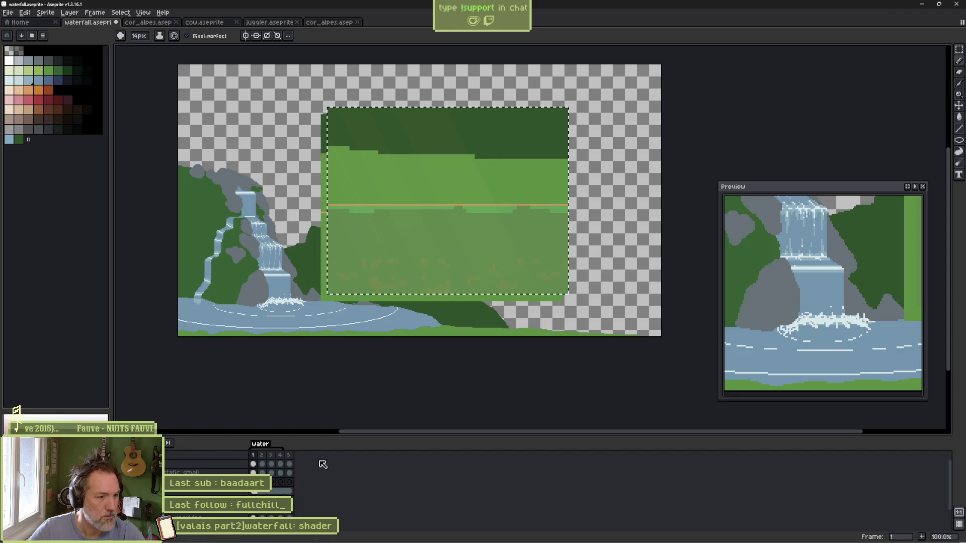
key("ctrl+z")
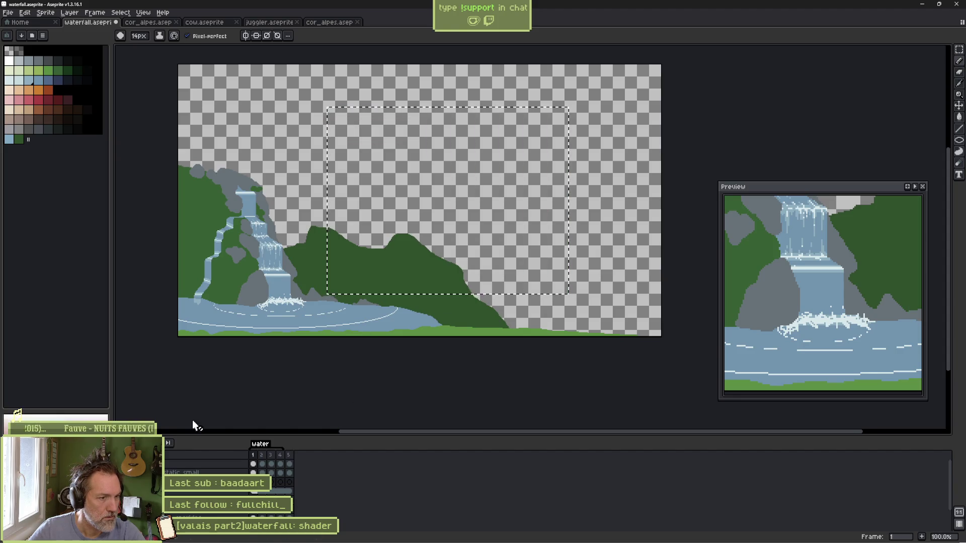
key("ctrl+d")
Step: Magic-wand the bottom grass strip, try a dark green fill, then undo it
key("w")
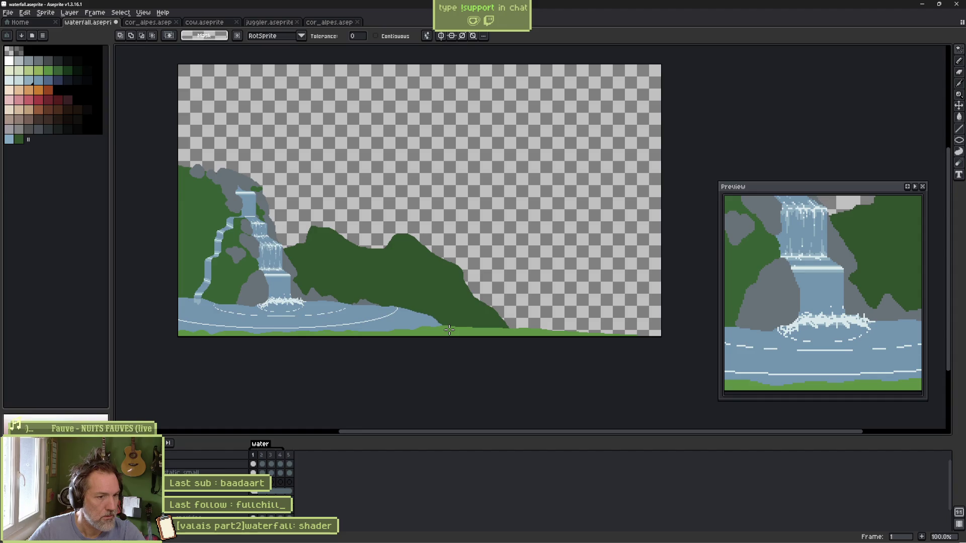
left_click(449, 330)
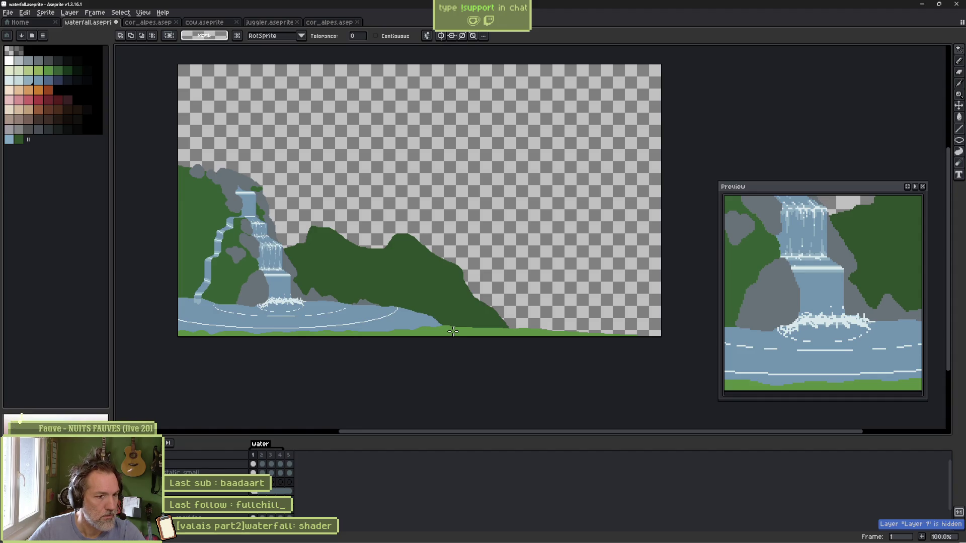
key("b")
key("w")
left_click(452, 331)
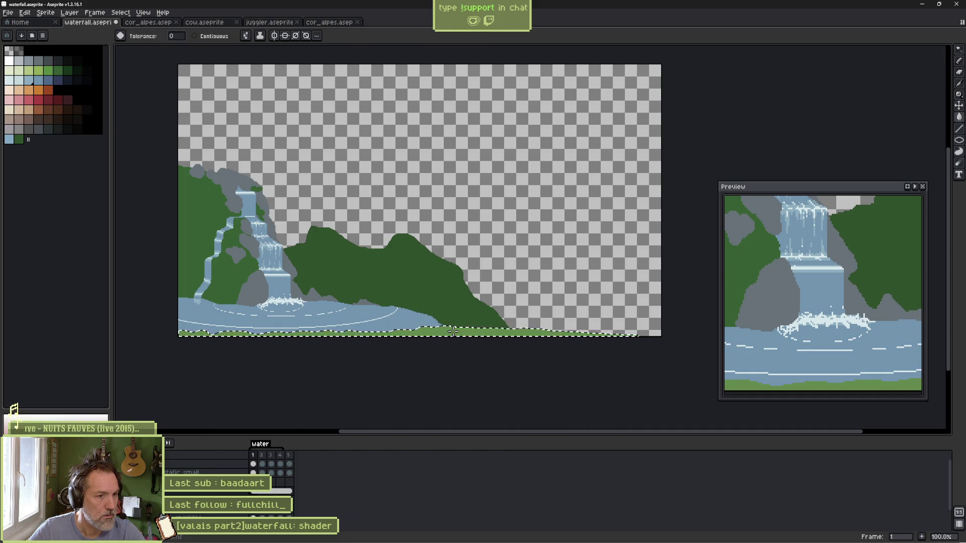
left_click(19, 140)
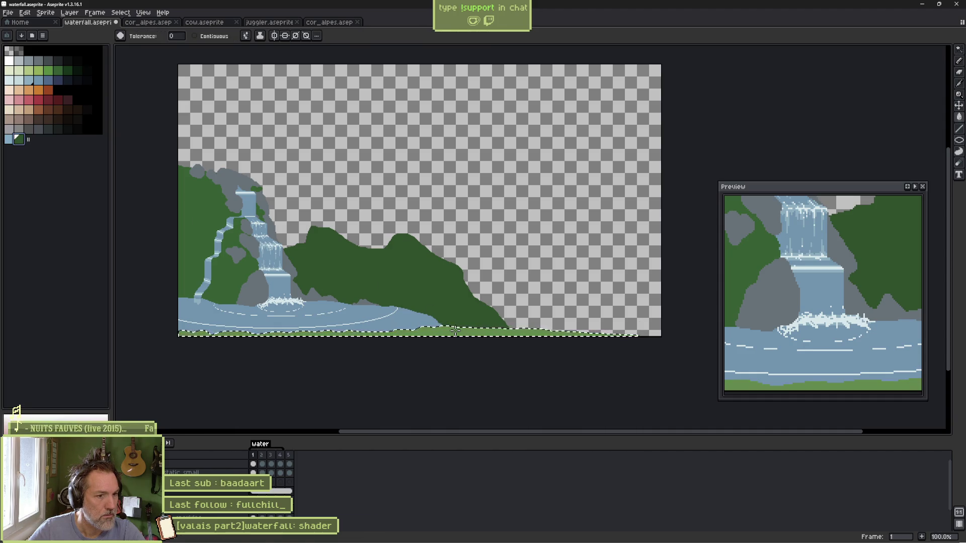
key("f")
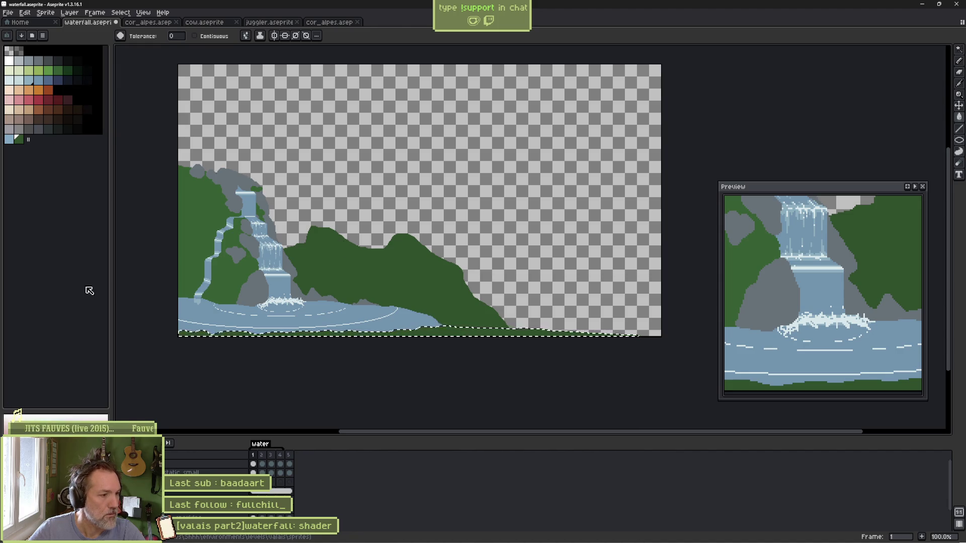
key("ctrl+z")
key("ctrl+z")
key("ctrl+z")
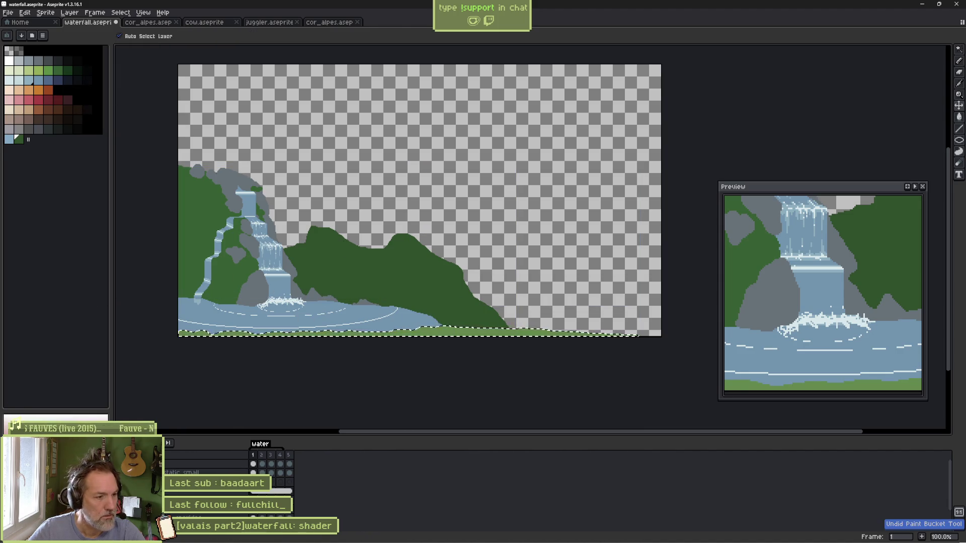
Step: Undo then restore the green foliage, and paste the level-ground reference back in
key("i")
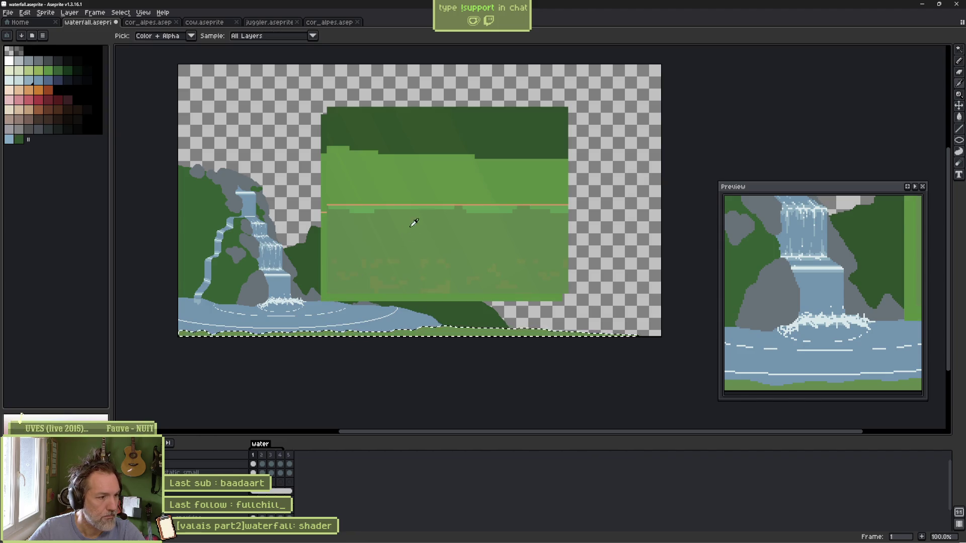
key("b")
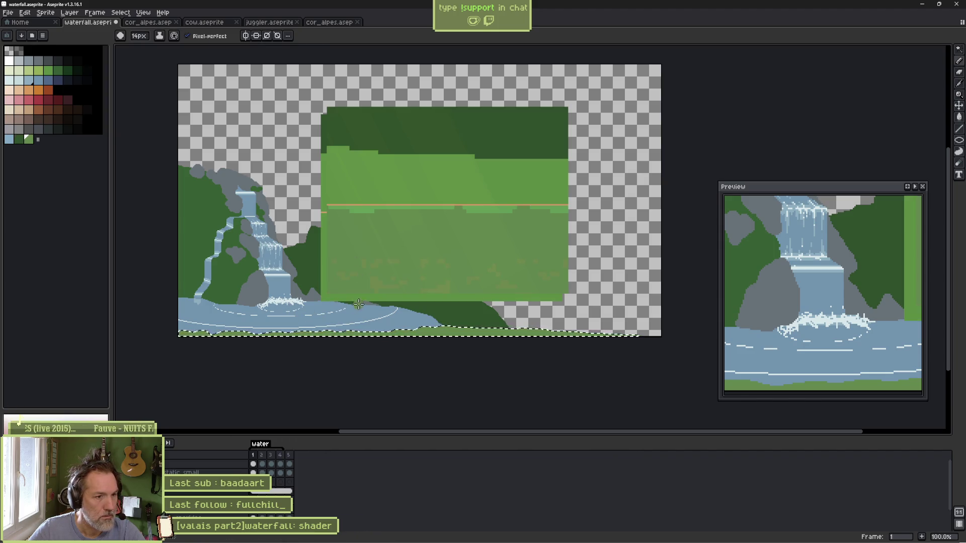
key("ctrl+z")
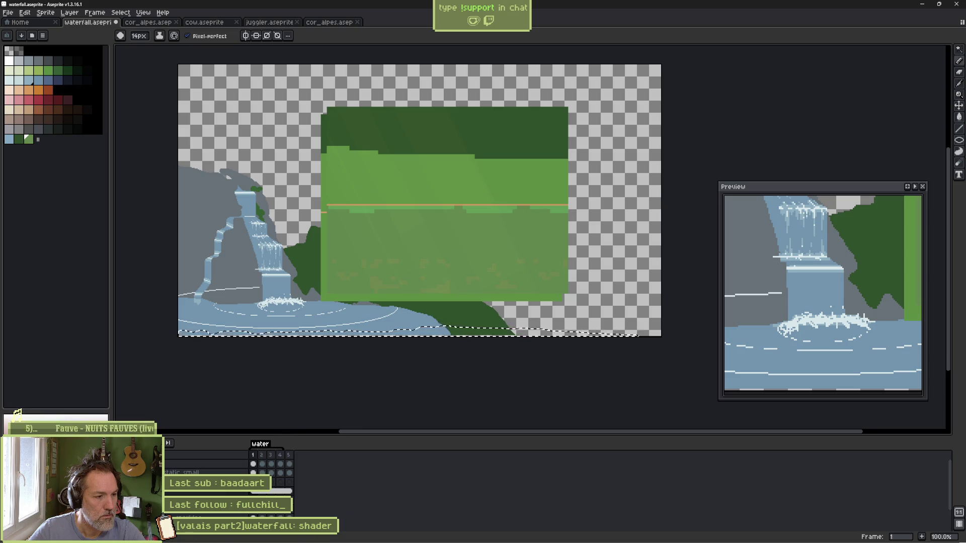
key("ctrl+y")
key("ctrl+y")
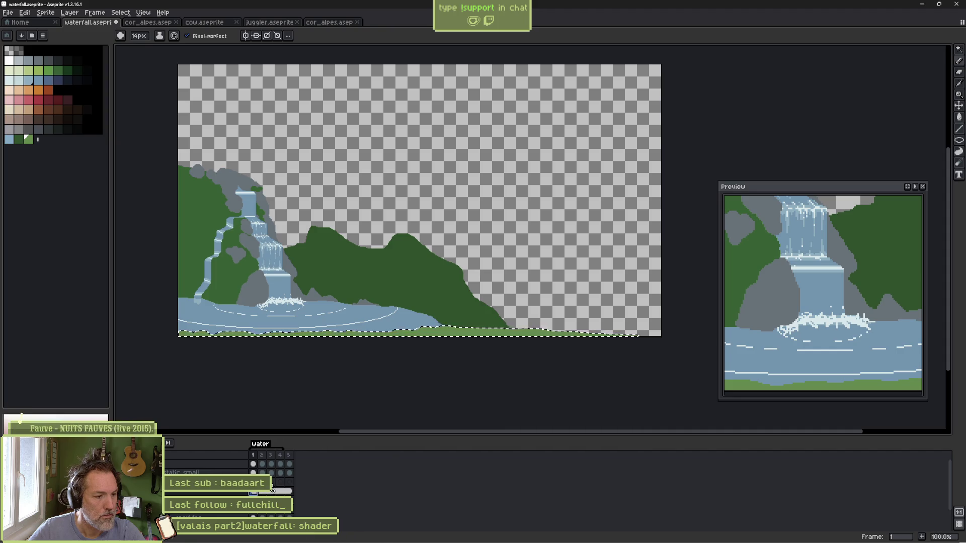
key("w")
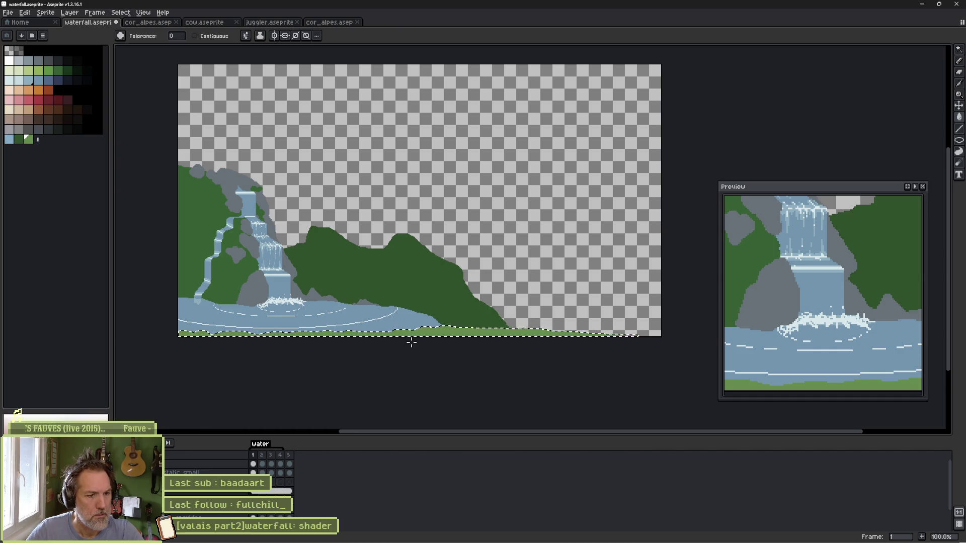
scroll(412, 342, "up", 2)
key("b")
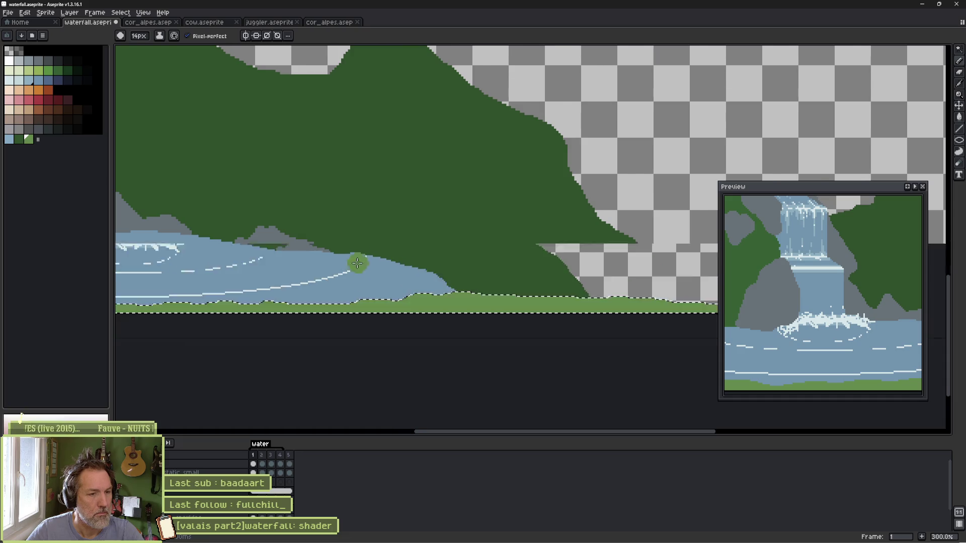
scroll(424, 305, "down", 2)
left_click_drag(327, 253, 392, 284)
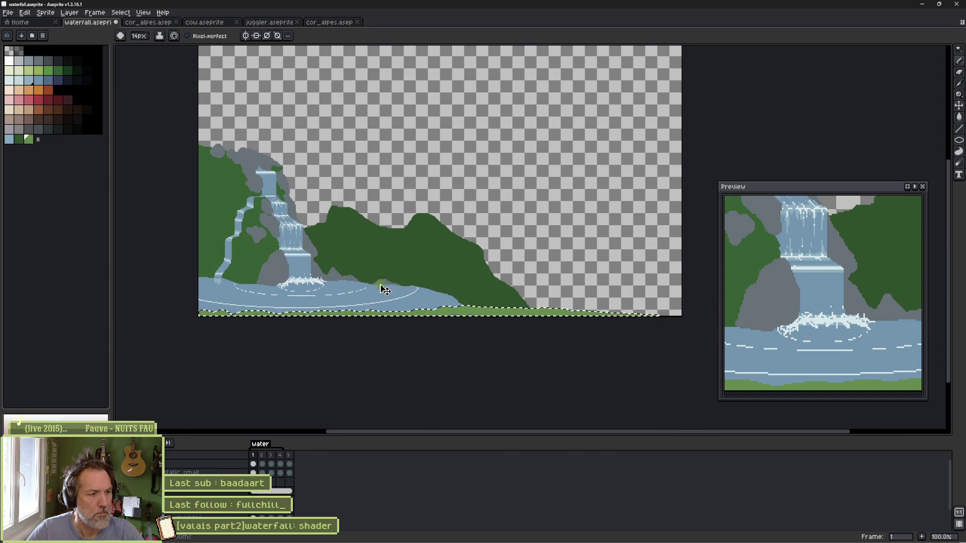
key("ctrl+v")
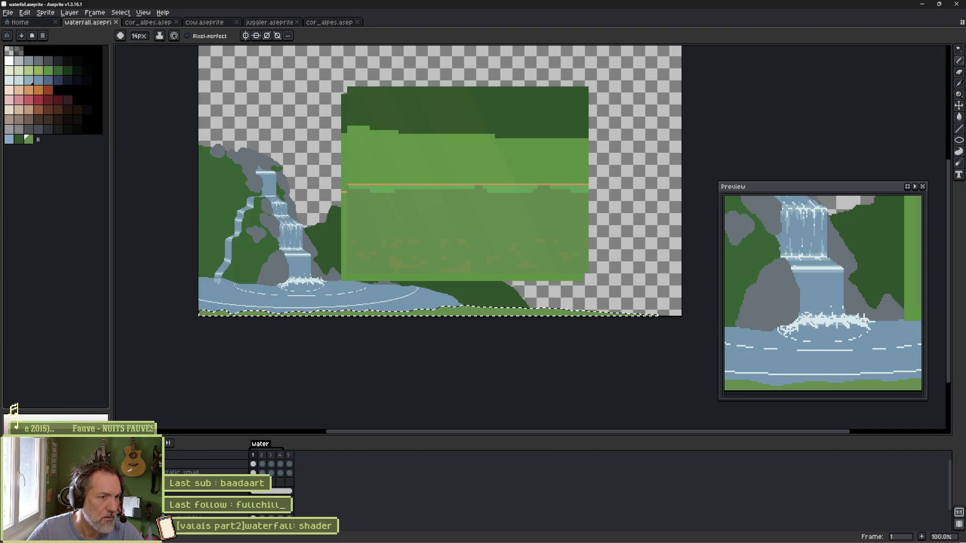
Step: Sample the ground colour from the lower part of the pasted reference
key("i")
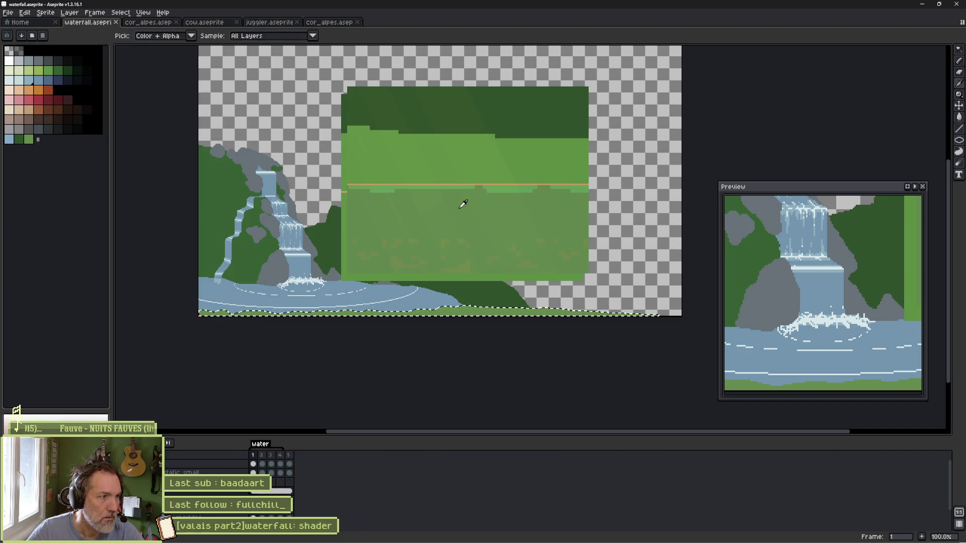
key("b")
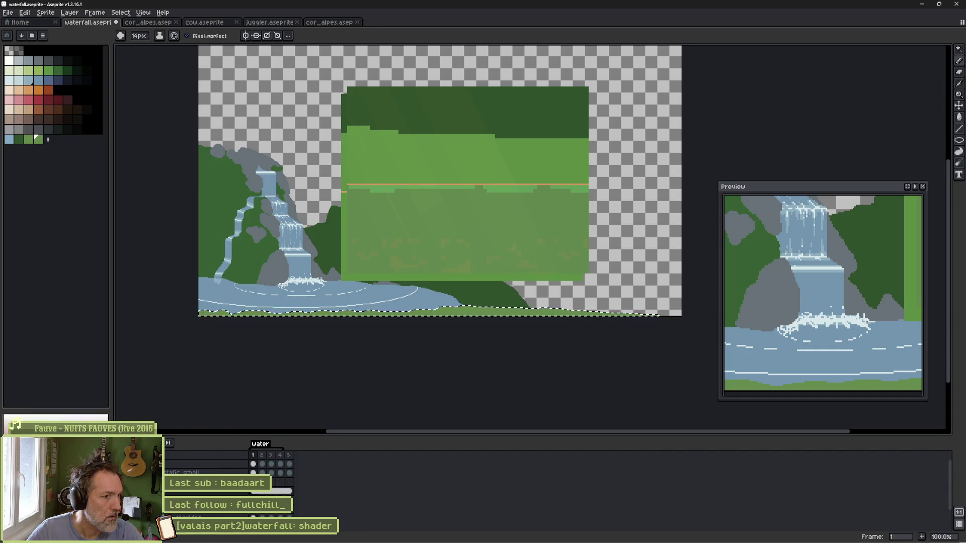
scroll(410, 214, "up", 1)
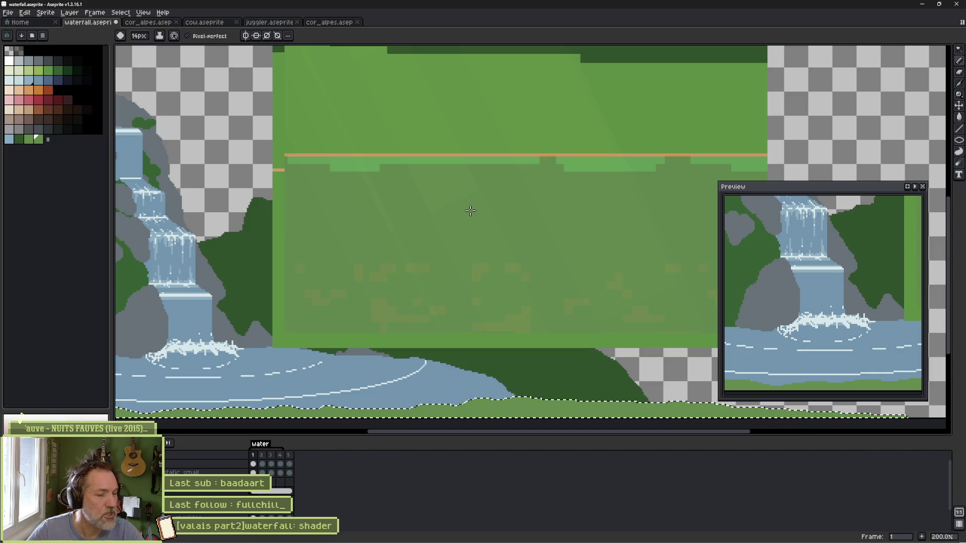
left_click_drag(623, 196, 475, 239)
key("i")
key("b")
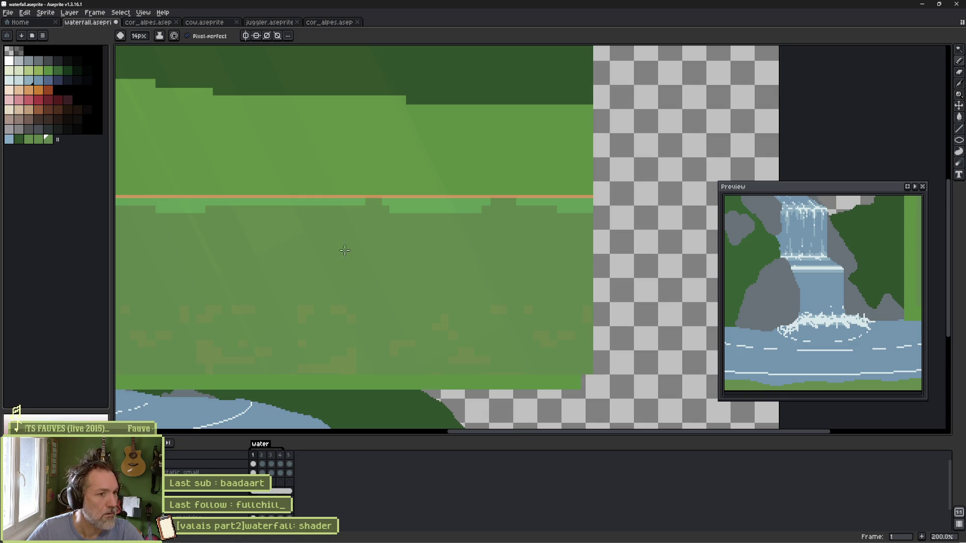
scroll(342, 259, "down", 5)
scroll(342, 260, "left", 5)
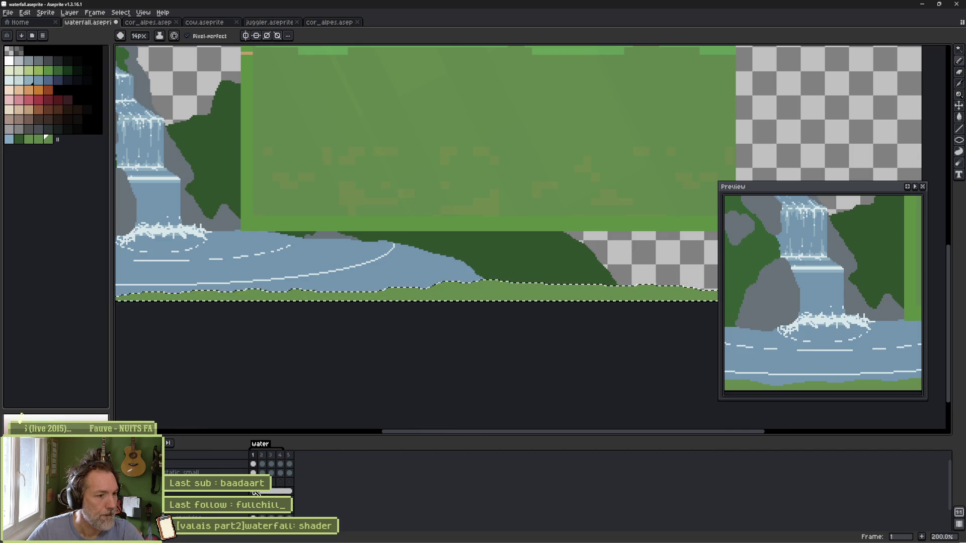
Step: Undo the large green fill painted over the waterfall scene
key("i")
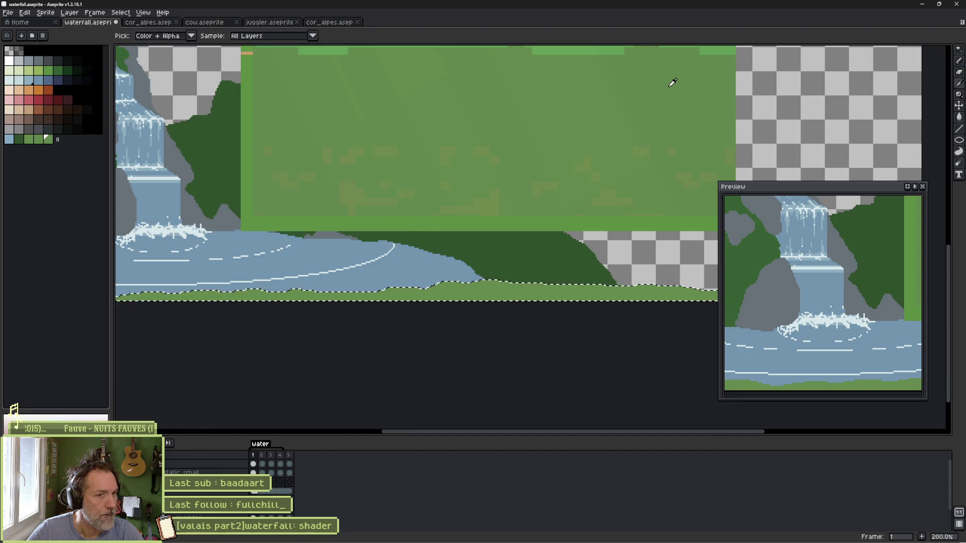
key("b")
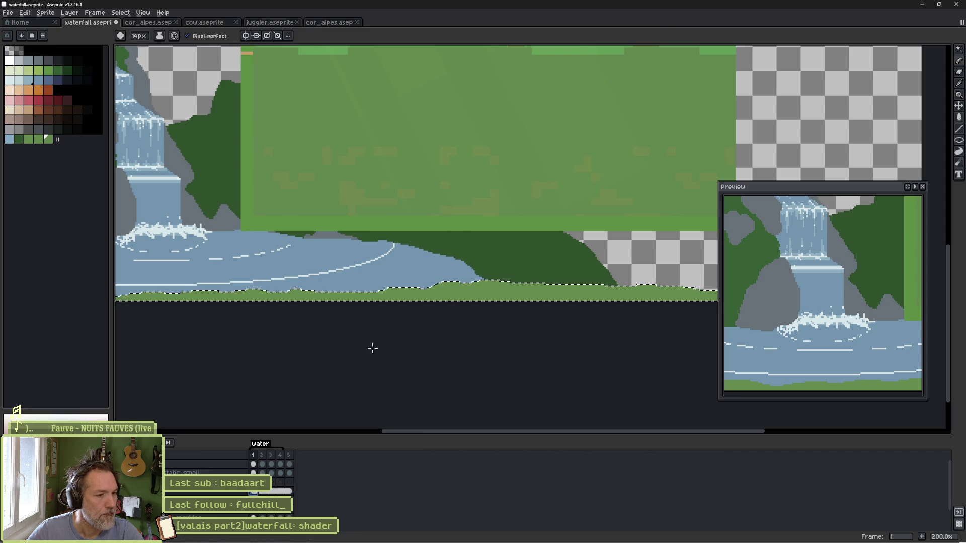
key("g")
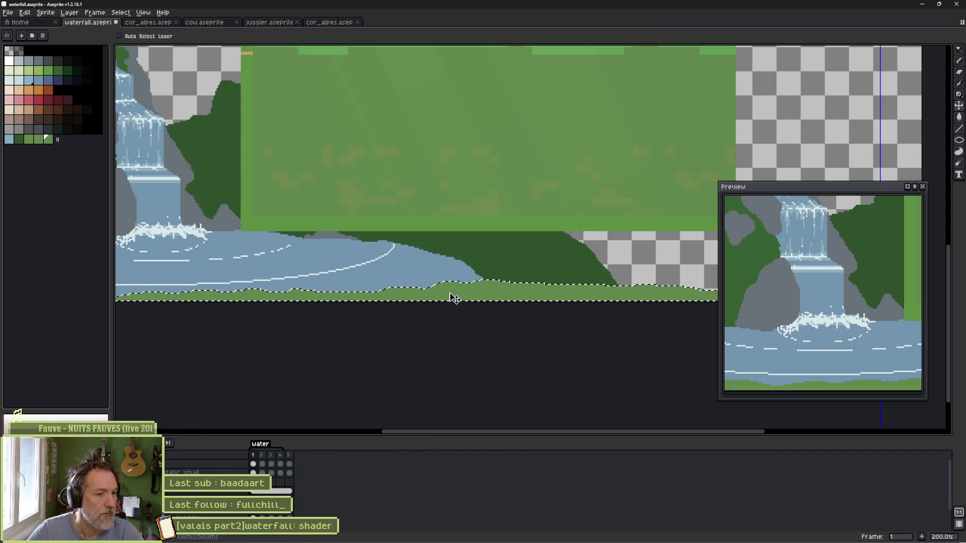
key("ctrl+z")
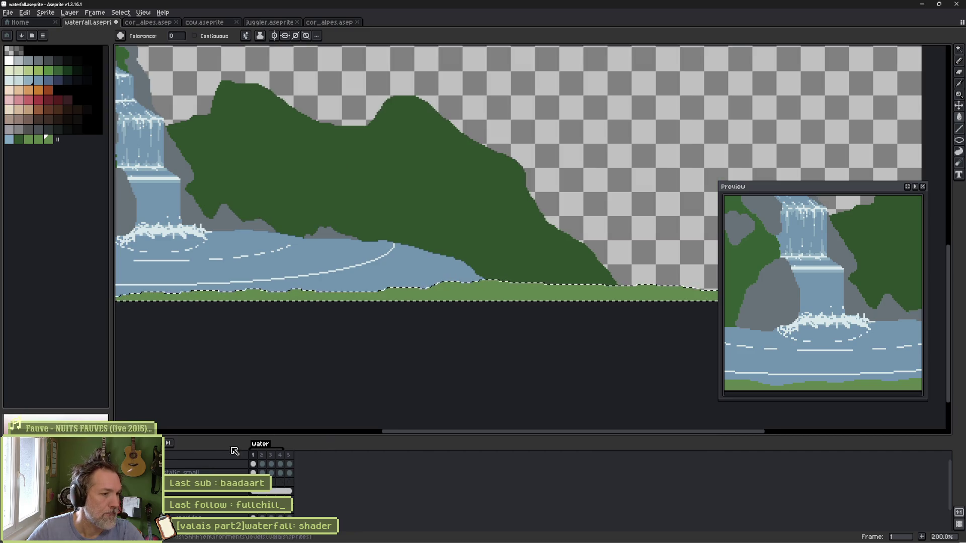
key("alt+Tab")
mouse_move(874, 526)
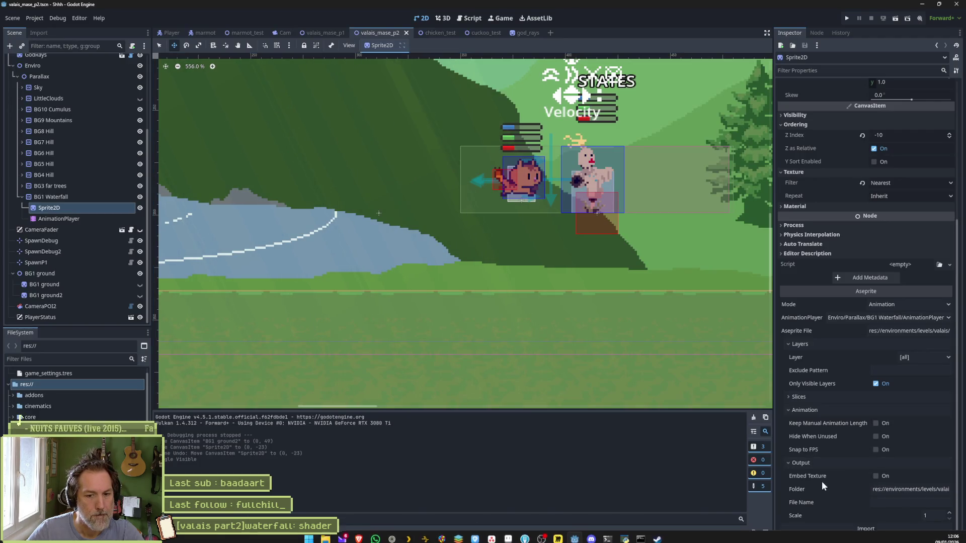
Step: Reimport the waterfall art and capture a snippet of the level ground near the trees
left_click(854, 528)
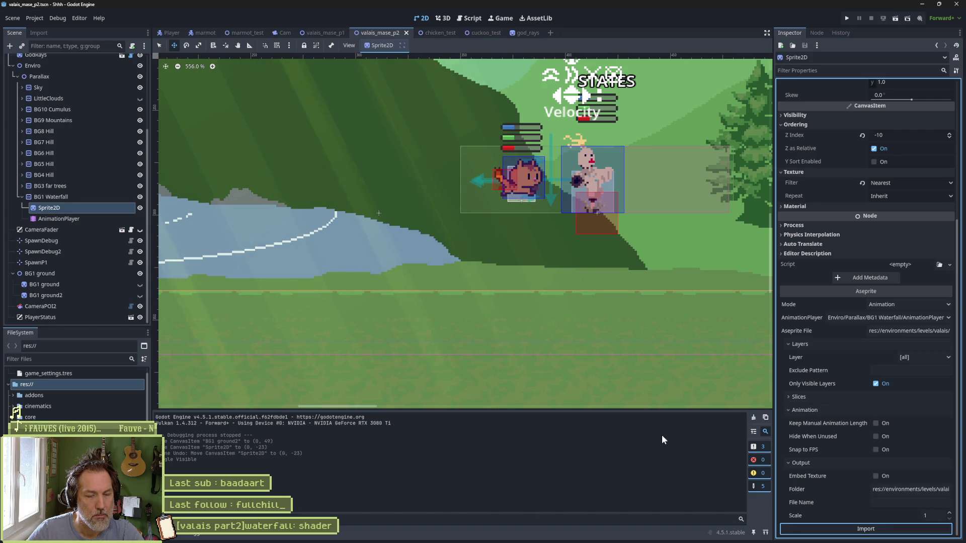
mouse_move(642, 408)
left_mouse_down()
mouse_move(483, 319)
mouse_move(559, 315)
mouse_move(427, 330)
mouse_move(311, 320)
left_mouse_up()
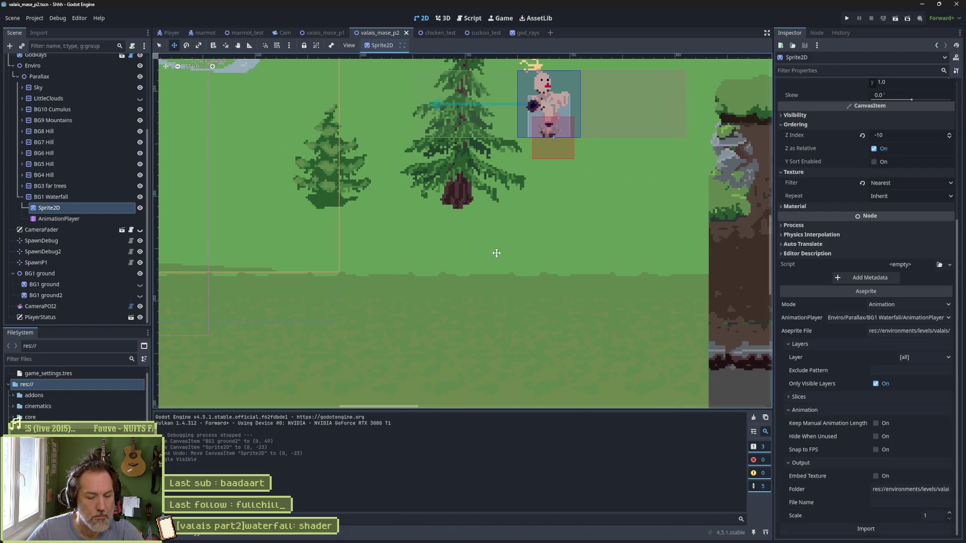
key("Print")
left_click_drag(516, 240, 614, 291)
key("alt+Tab")
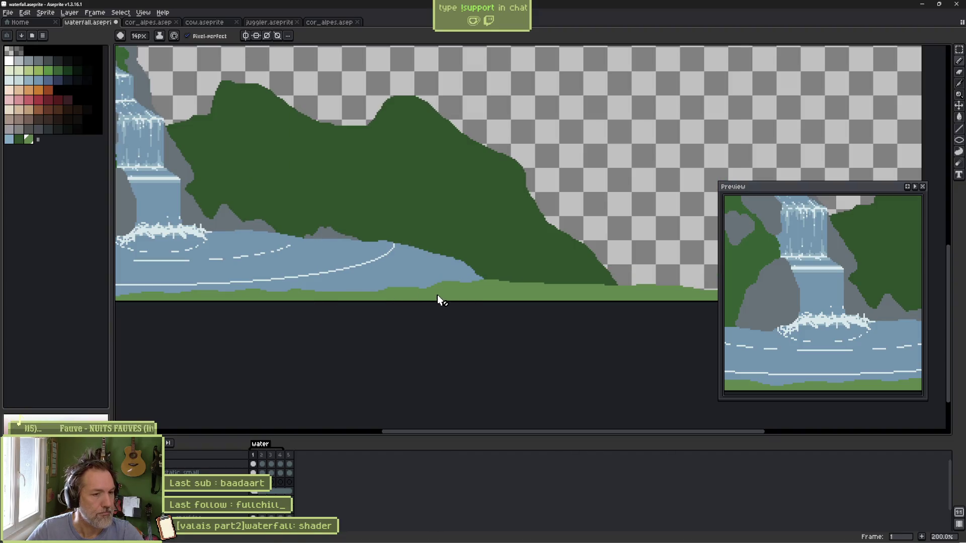
Step: Magic-wand the light-green grass strip, deselect it, and save waterfall.aseprite
key("w")
left_click(463, 295)
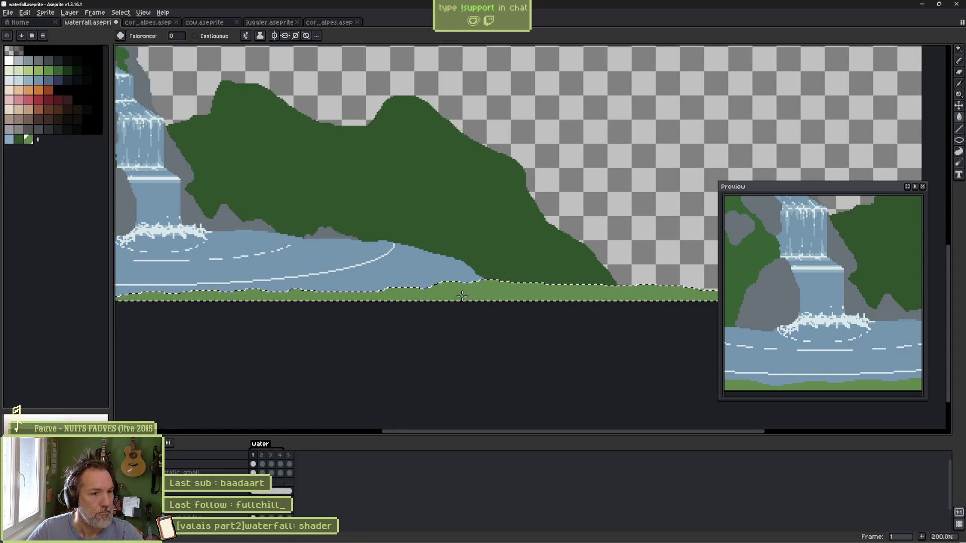
key("ctrl+d")
key("ctrl+s")
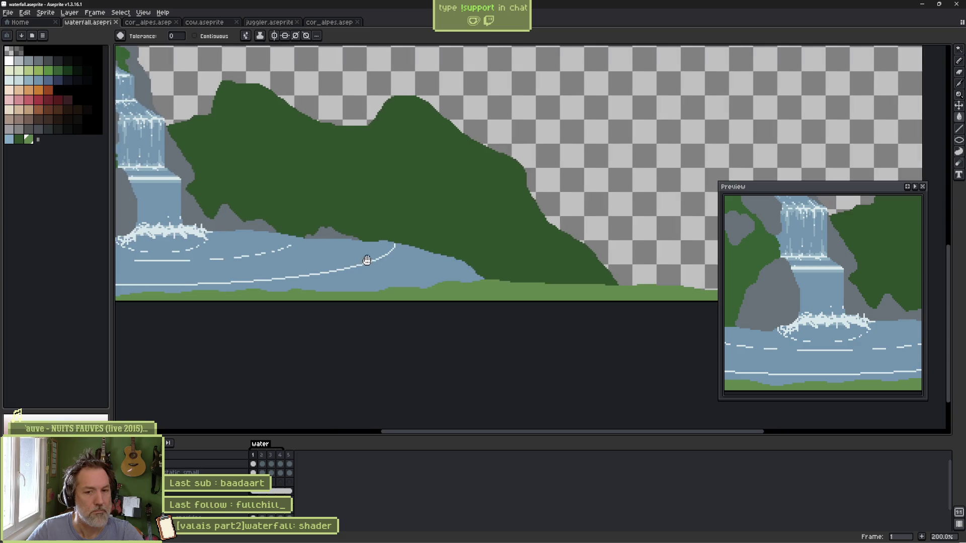
scroll(498, 296, "down", 3)
scroll(500, 294, "up", 3)
key("alt+Tab")
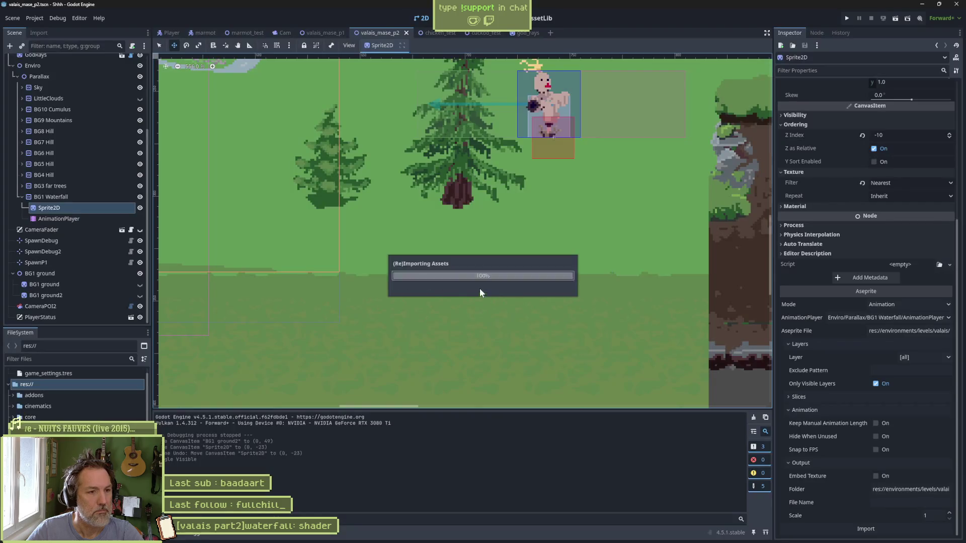
Step: Reimport the updated waterfall art and pan across the waterfall area
left_click(885, 529)
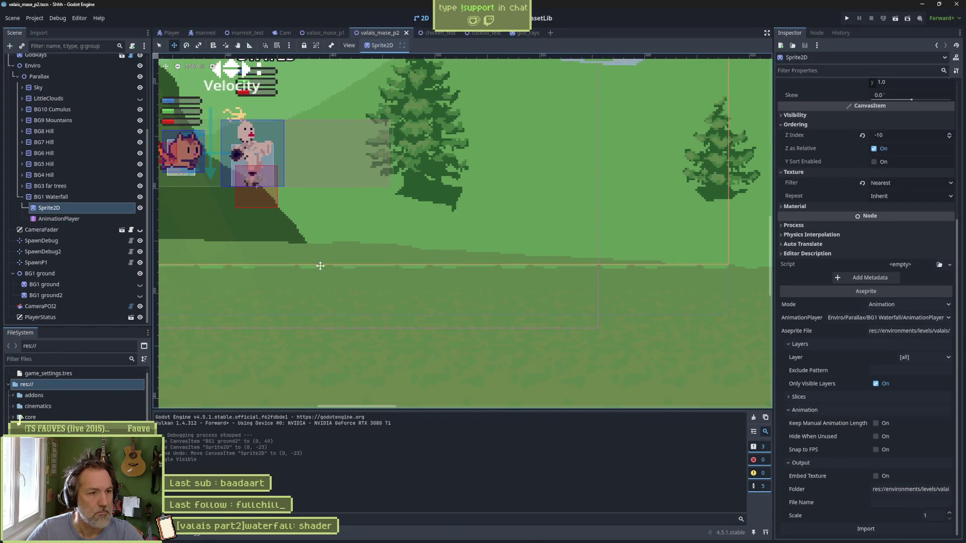
scroll(626, 280, "left", 10)
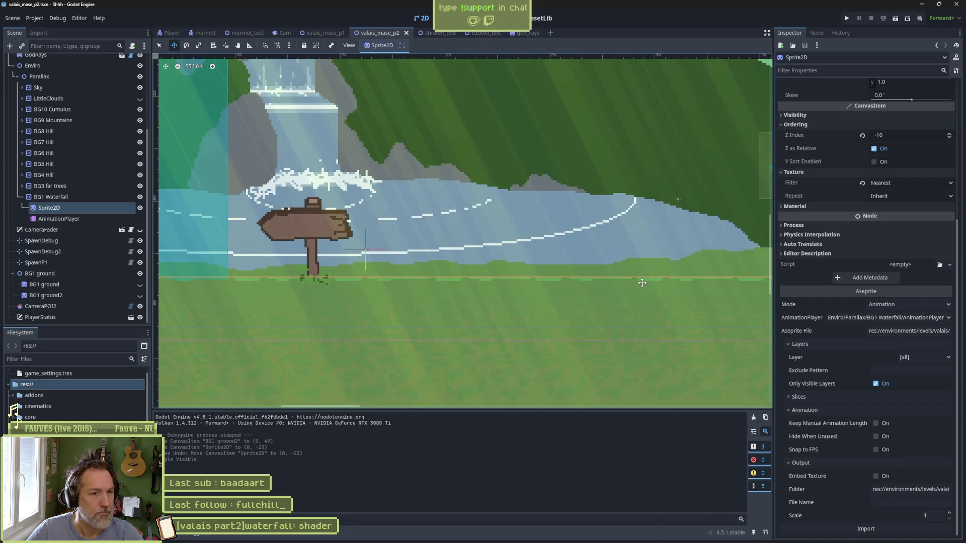
left_click_drag(642, 283, 542, 295)
scroll(521, 311, "left", 5)
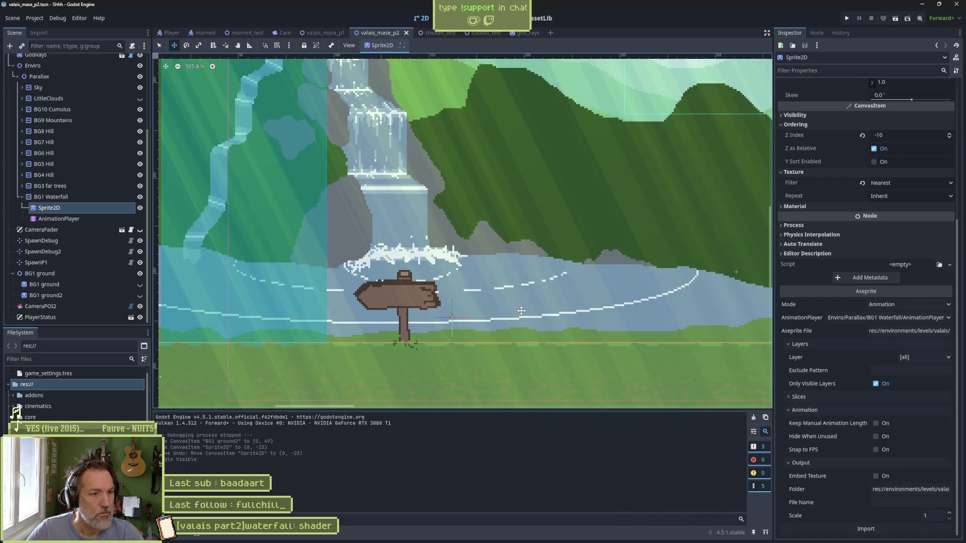
Step: Select the waterfall Sprite2D and move it down to position 0, 0
left_click(91, 203)
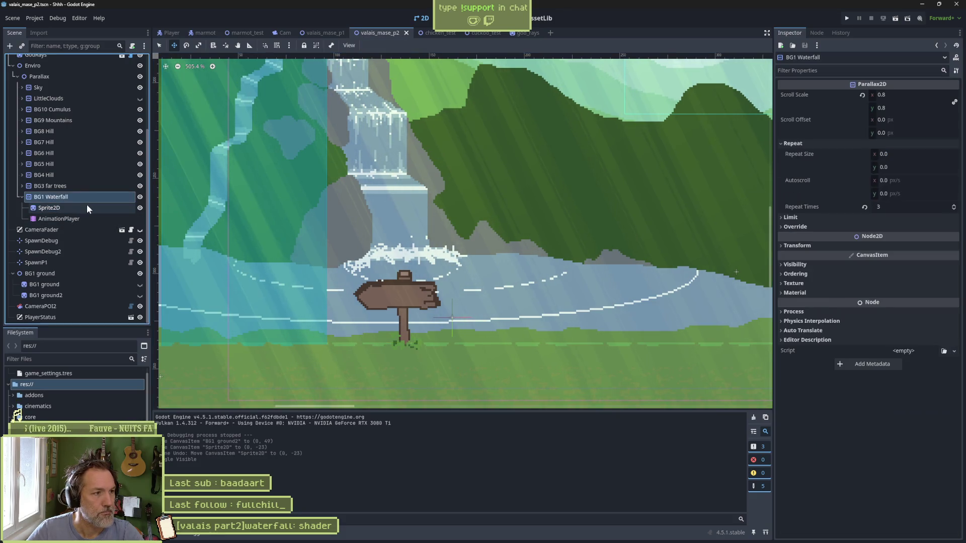
scroll(420, 252, "down", 3)
scroll(420, 252, "up", 6)
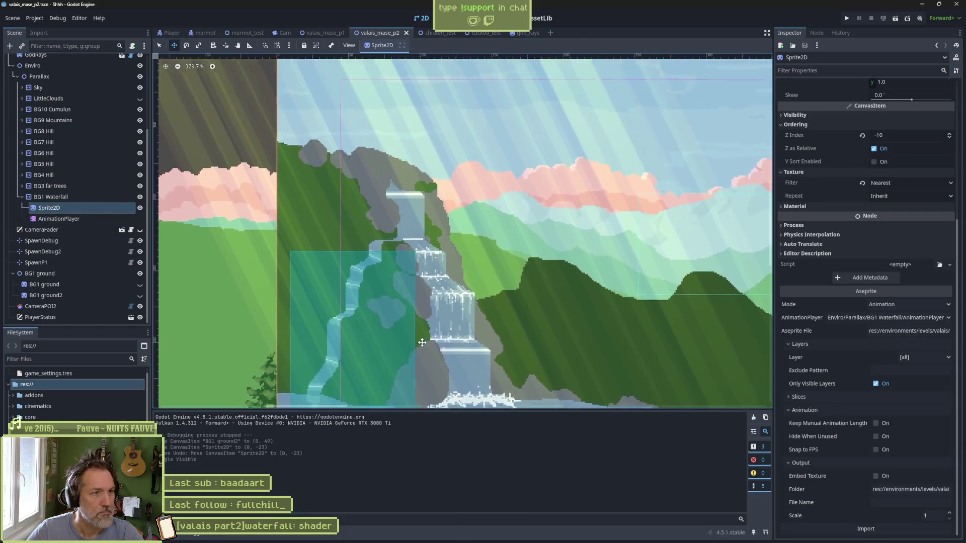
scroll(405, 75, "down", 5)
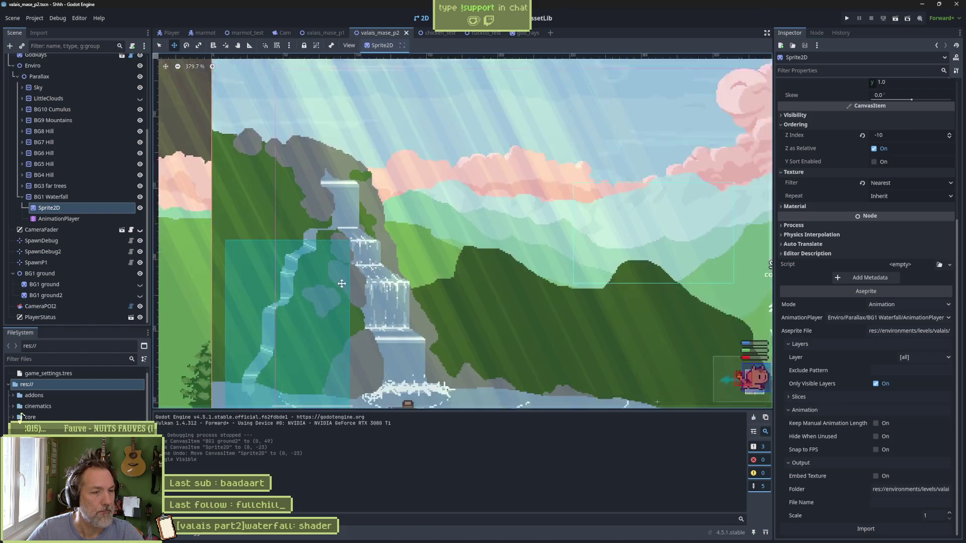
scroll(295, 132, "up", 8)
left_click_drag(258, 168, 258, 203)
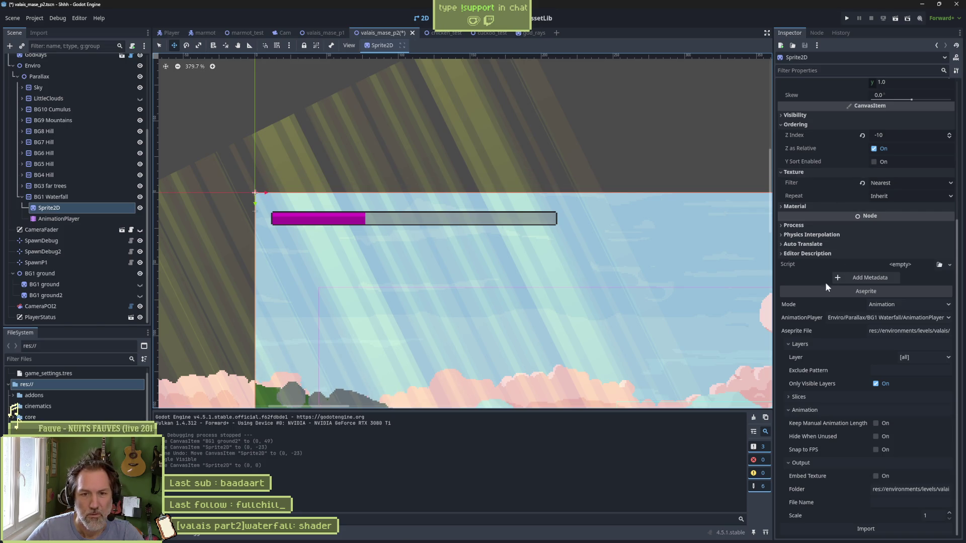
Step: Raise the waterfall Sprite2D 19 px to position 0, -19
scroll(812, 212, "up", 5)
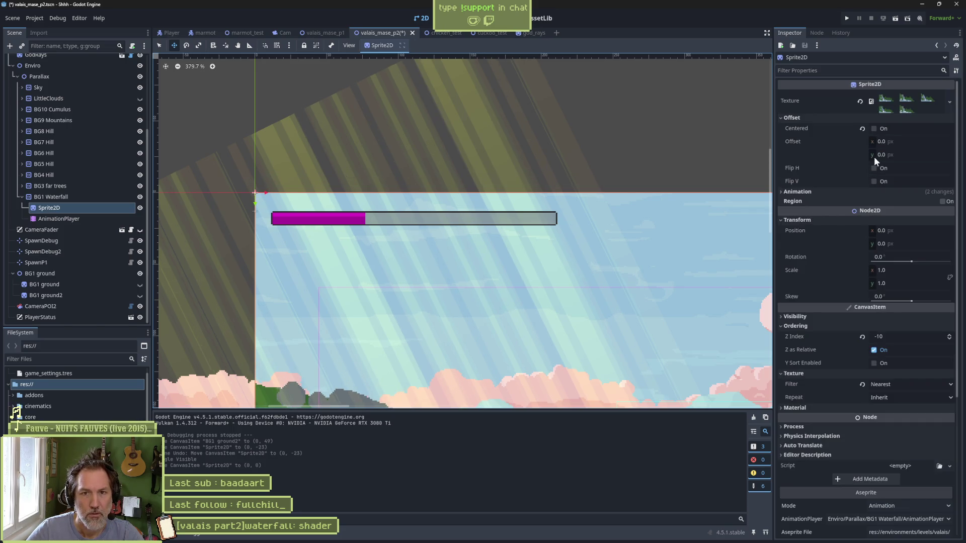
scroll(521, 103, "down", 8)
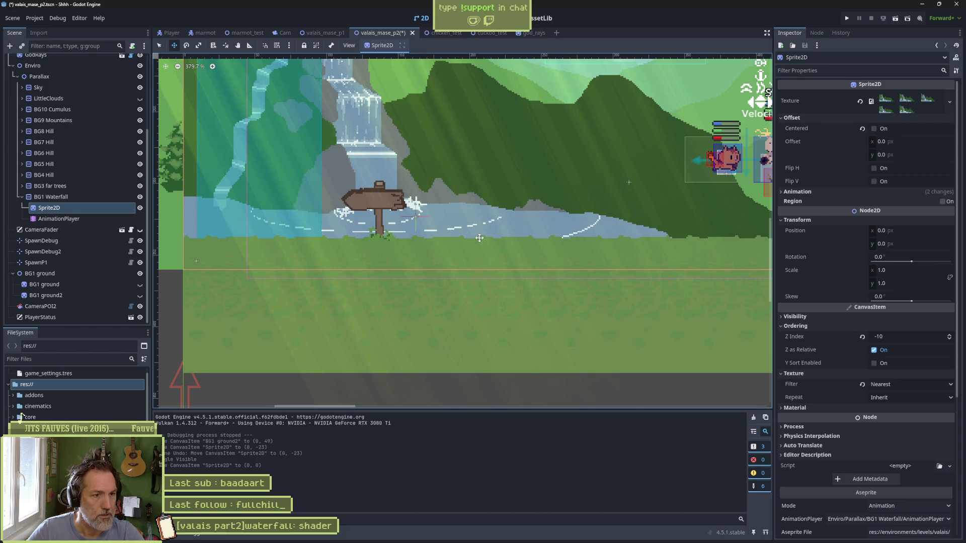
mouse_move(570, 241)
left_mouse_down()
mouse_move(492, 280)
mouse_move(330, 285)
mouse_move(568, 268)
mouse_move(687, 276)
left_mouse_up()
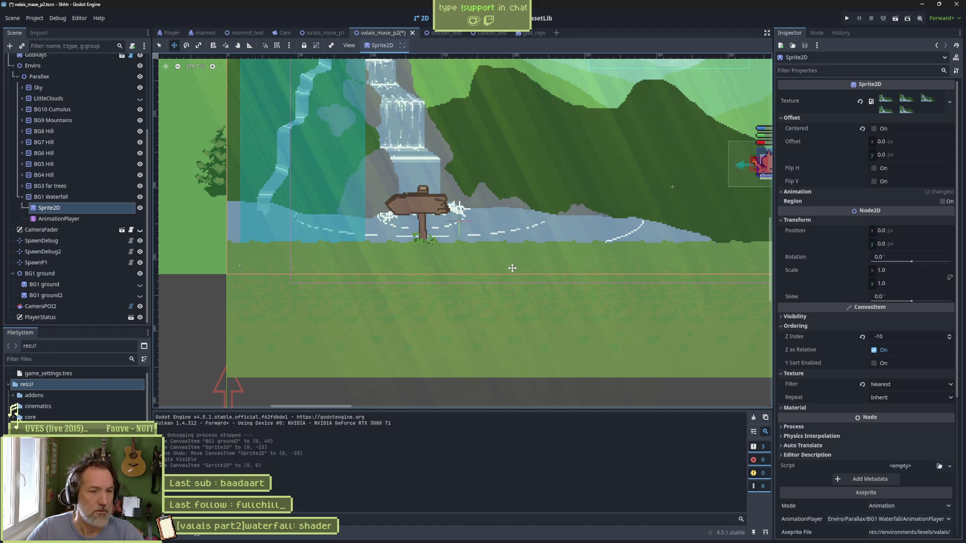
left_click_drag(313, 185, 323, 158)
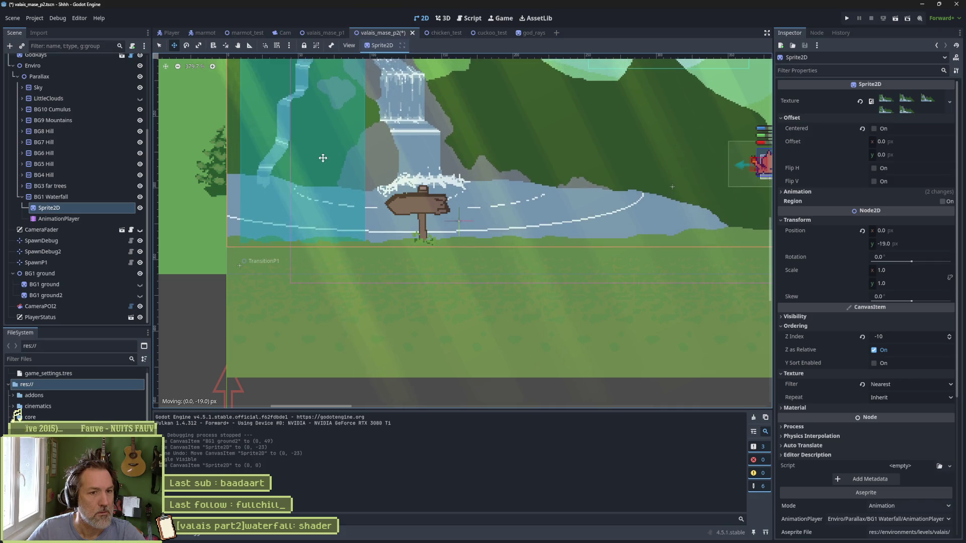
Step: Save the level scene and run it with F6 to preview the waterfall
scroll(535, 168, "down", 1)
left_click_drag(535, 168, 459, 259)
key("ctrl+s")
key("F6")
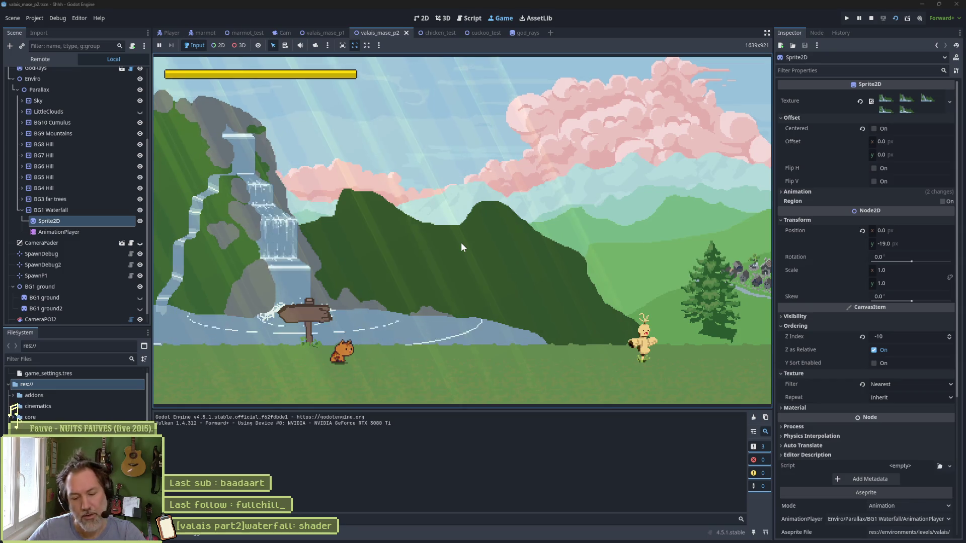
Step: Rerun the level twice to check the waterfall, then drag its sprite down to 0, -31 on the ground
key("F8")
key("F6")
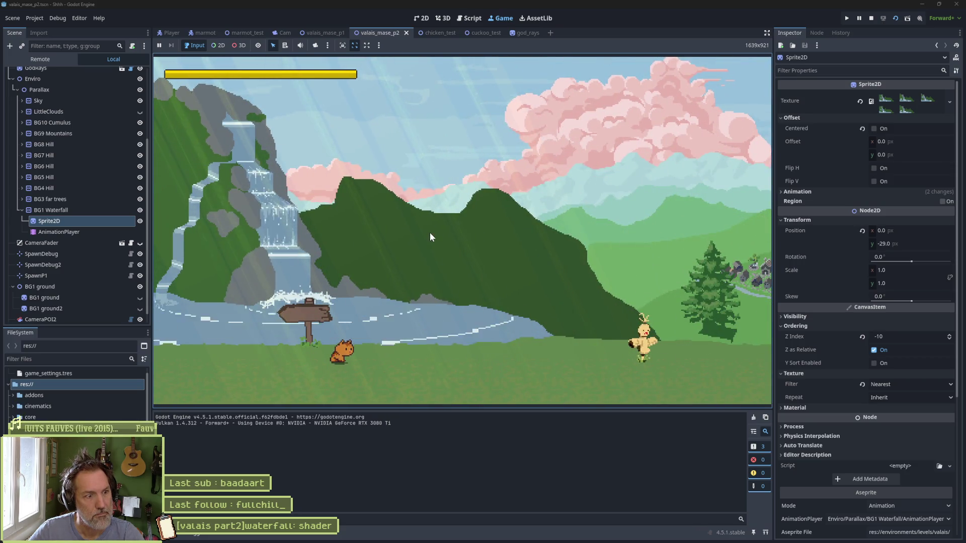
key("F8")
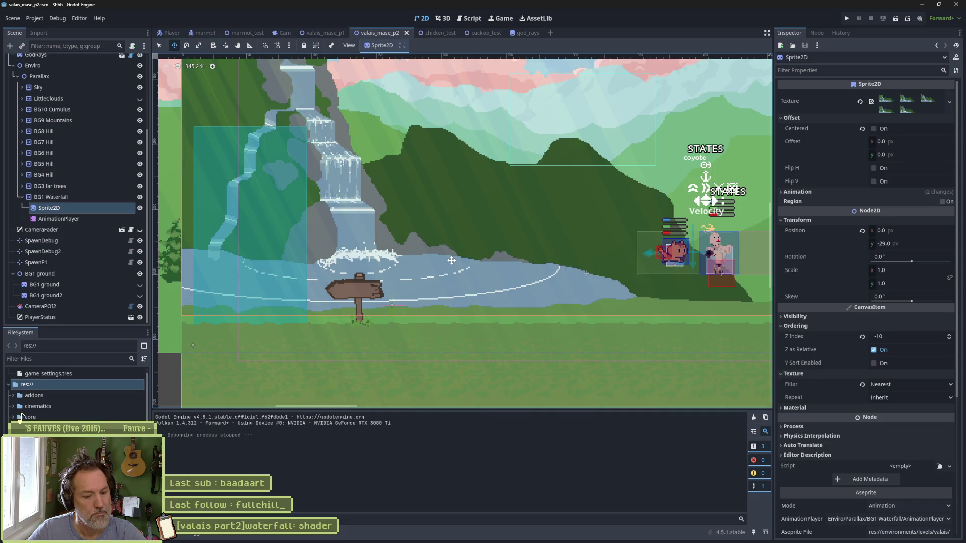
key("F6")
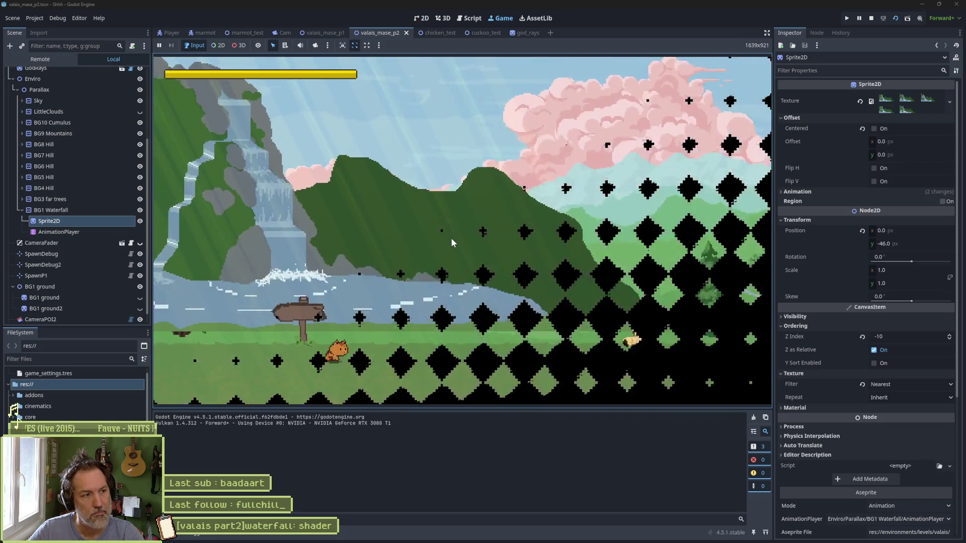
key("F8")
left_click_drag(455, 246, 454, 259)
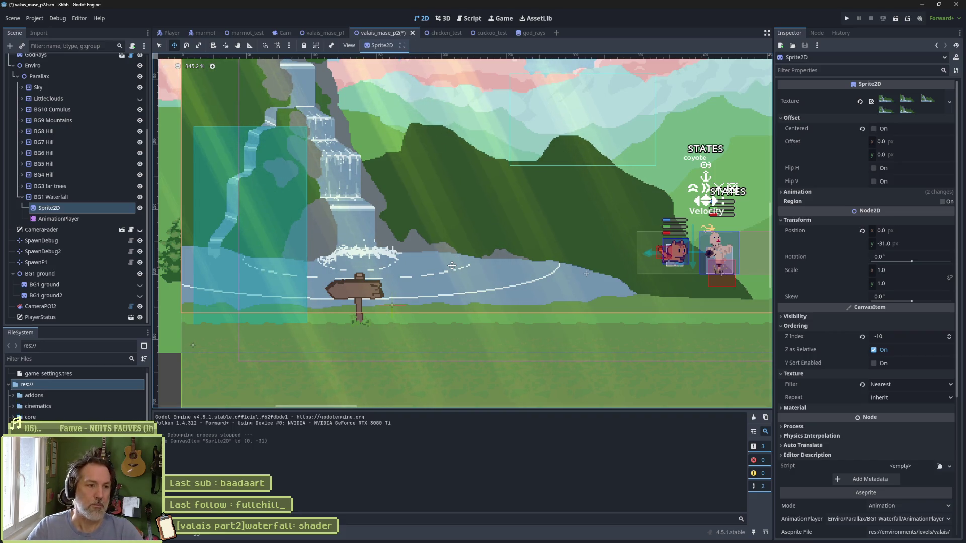
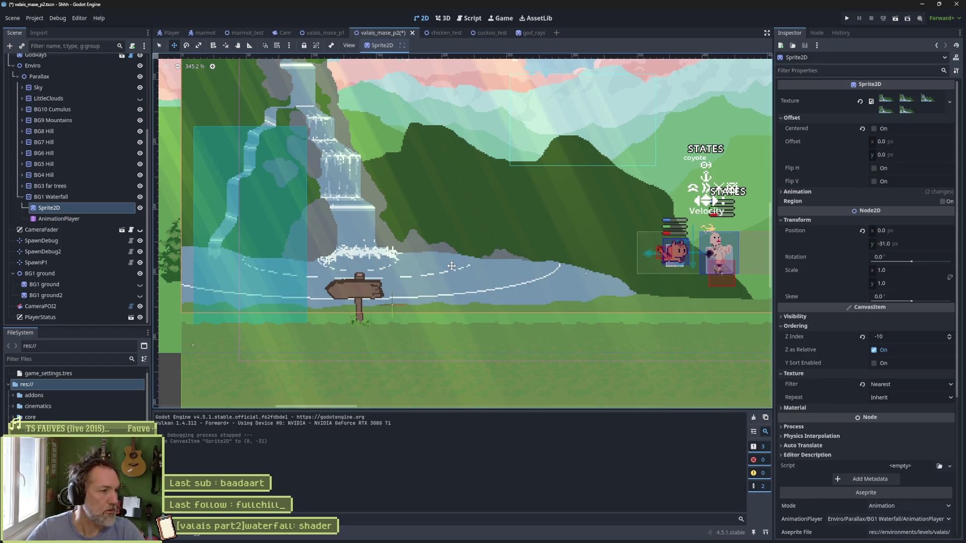
Step: Show BG1 ground again and move it into the BG1 Waterfall group, below the waterfall Sprite2D
left_click(140, 285)
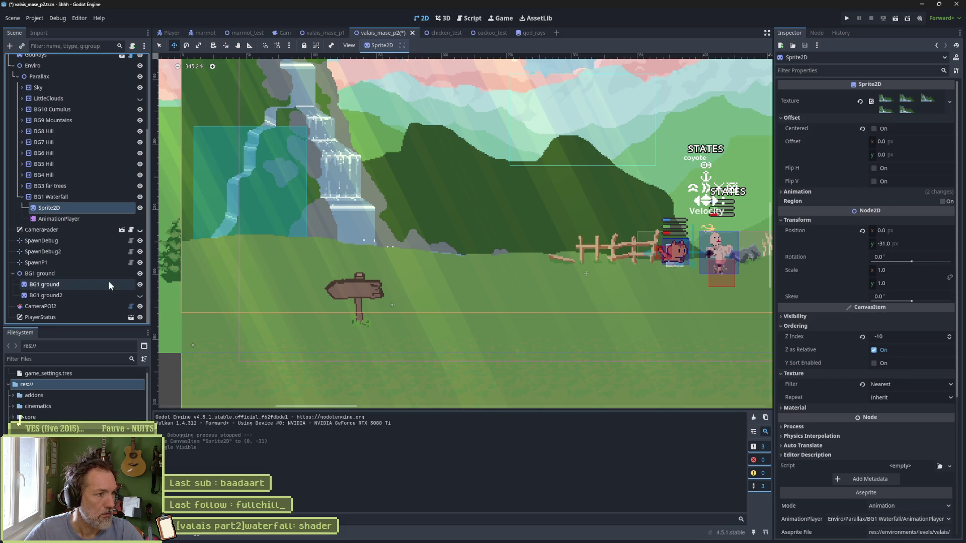
left_click(63, 284)
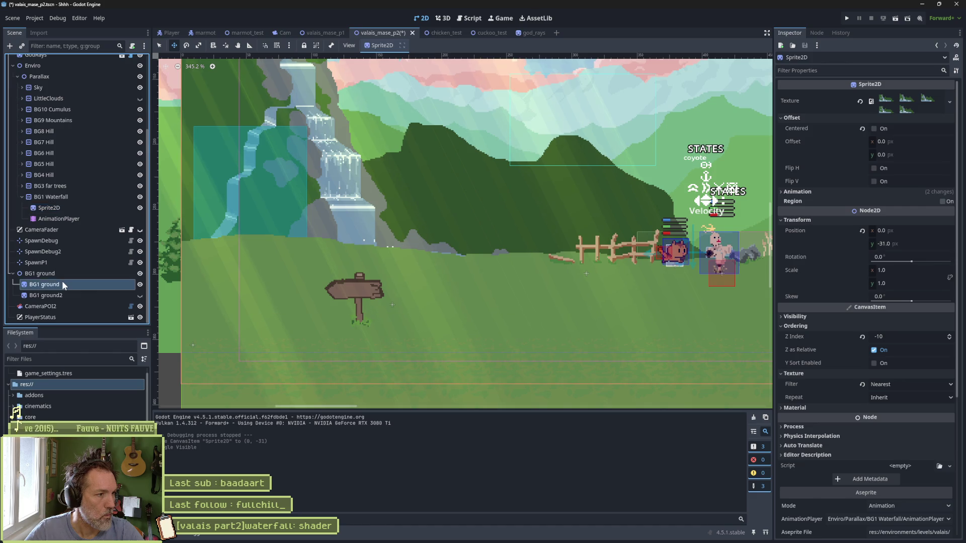
mouse_move(62, 285)
left_mouse_down()
mouse_move(58, 243)
mouse_move(75, 199)
left_mouse_up()
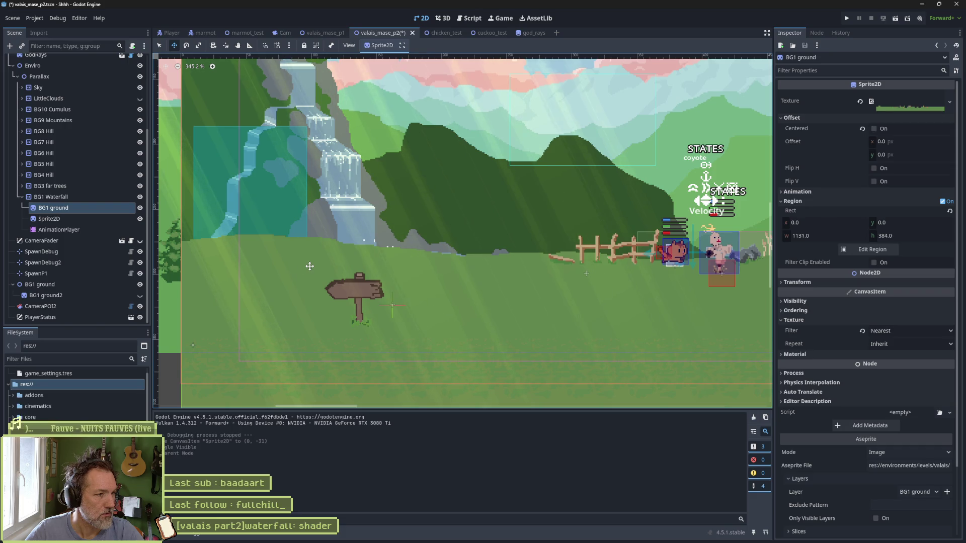
left_click_drag(69, 218, 72, 202)
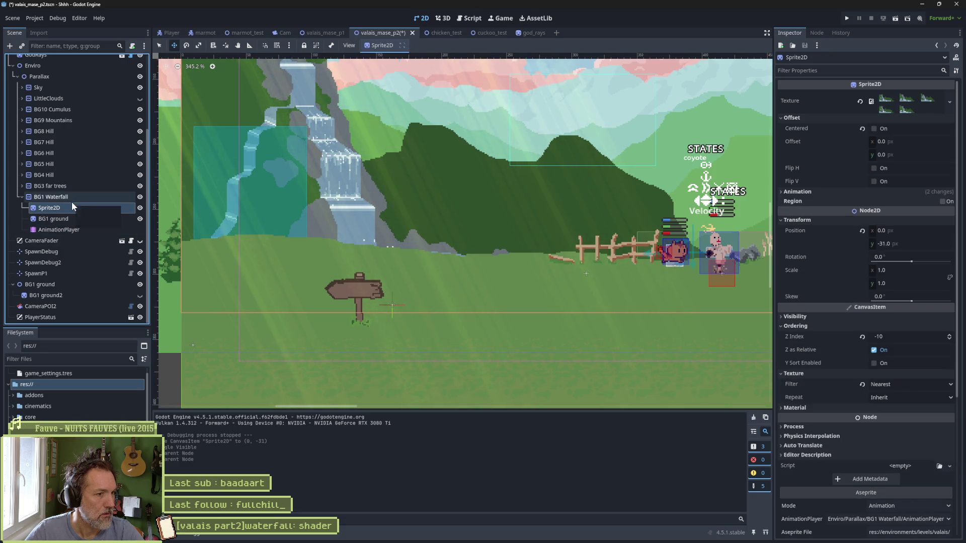
Step: Toggle BG1 ground to compare the layering, then reveal its Ordering Z Index setting
left_click(140, 220)
left_click(140, 220)
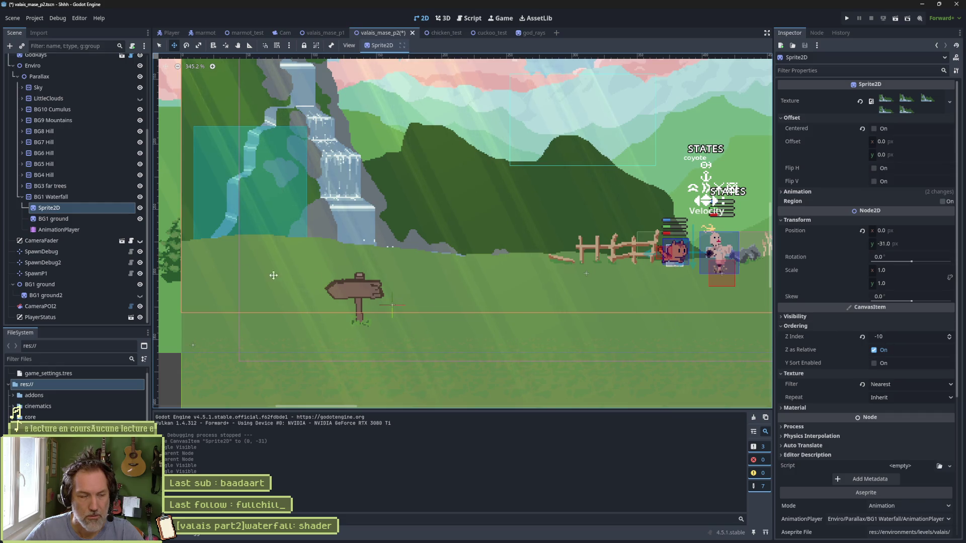
left_click(77, 219)
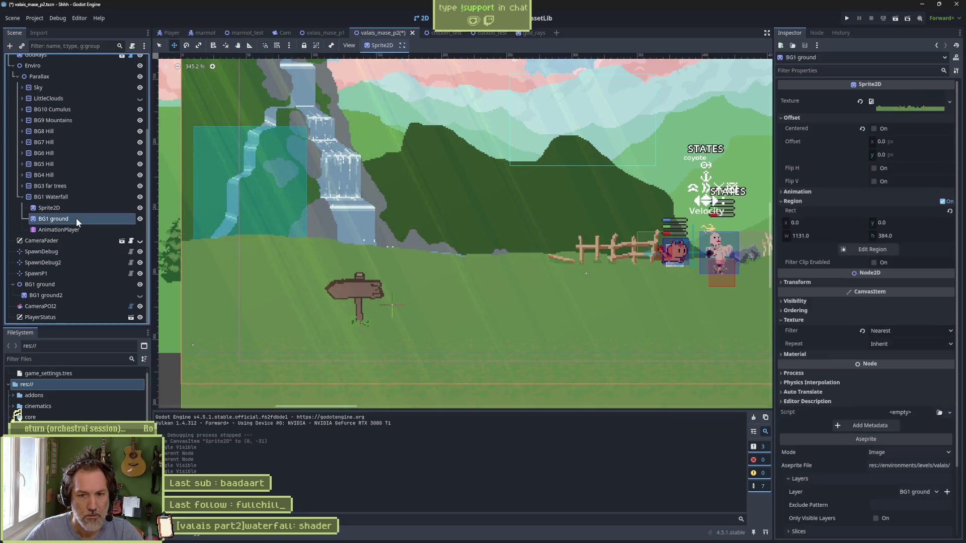
left_click(803, 309)
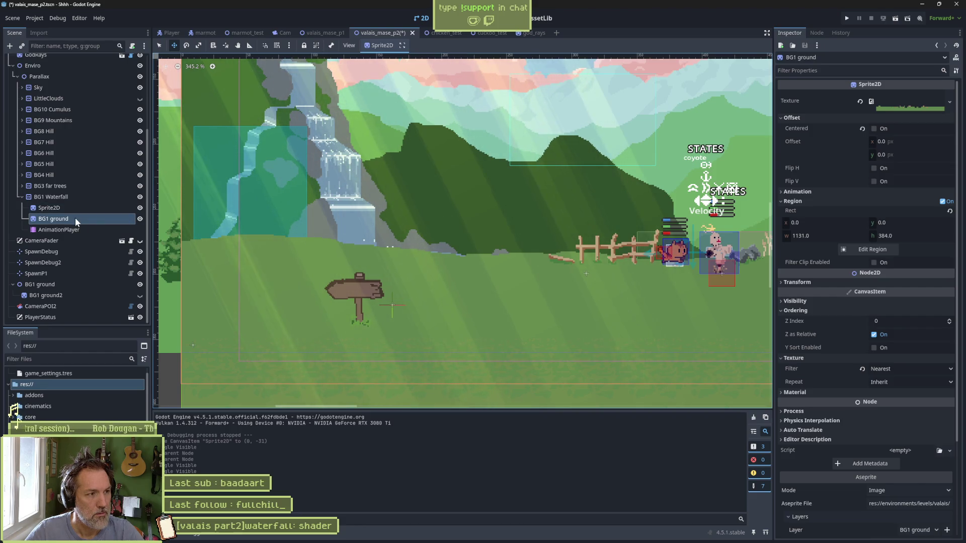
left_click(898, 318)
Step: Set BG1 ground's Z Index to -11 and toggle its visibility to check the layering
type("-11")
key("Return")
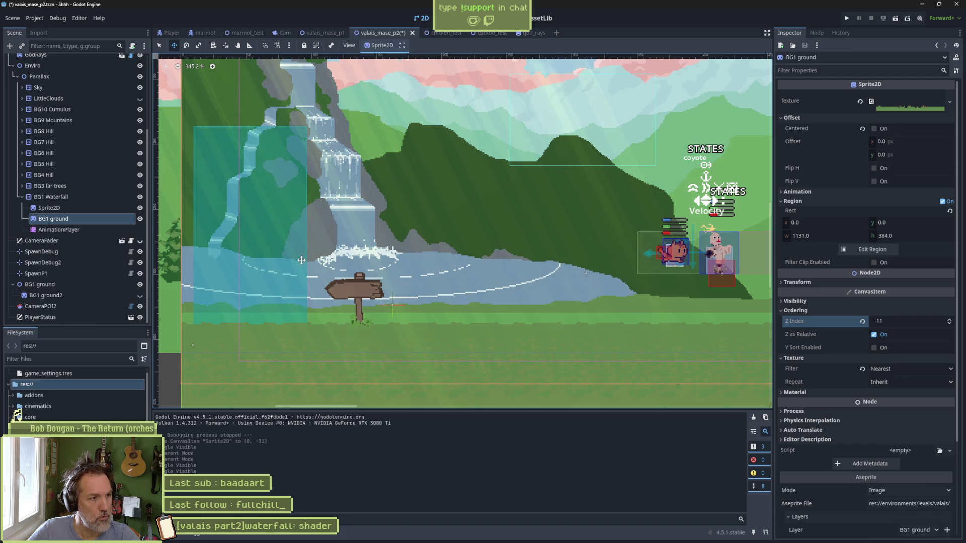
left_click(140, 219)
left_click(140, 219)
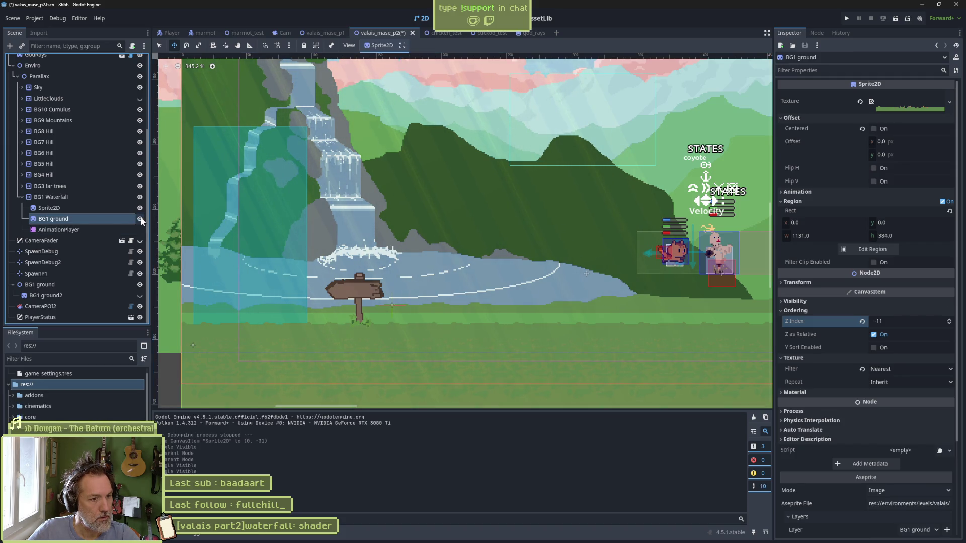
Step: Raise BG1 ground to Z Index -10 and the waterfall Sprite2D to -9, then run the game
left_click(949, 320)
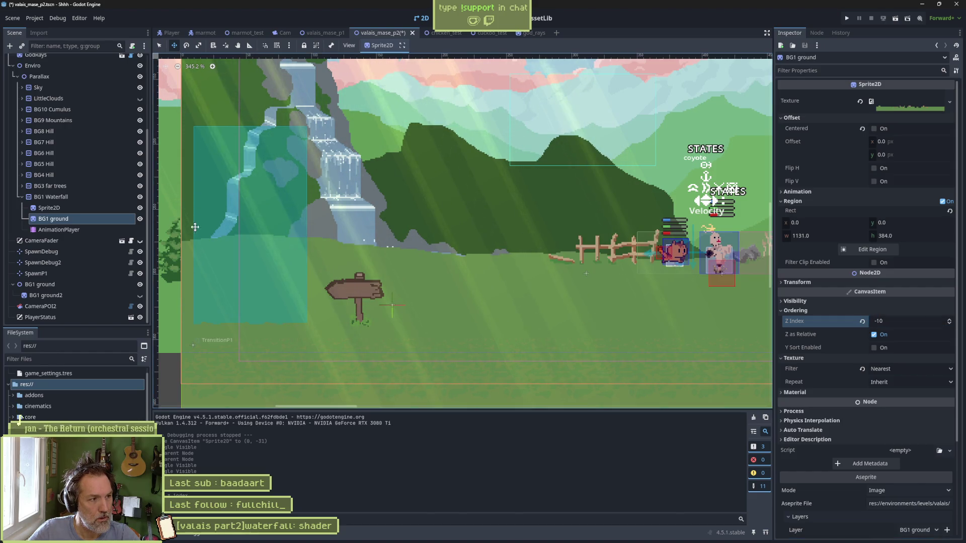
left_click(87, 207)
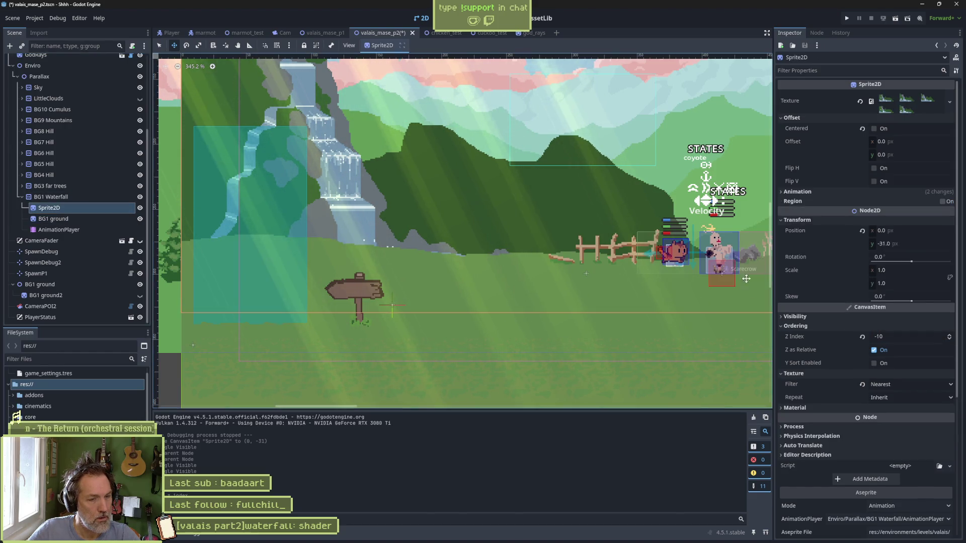
left_click(950, 335)
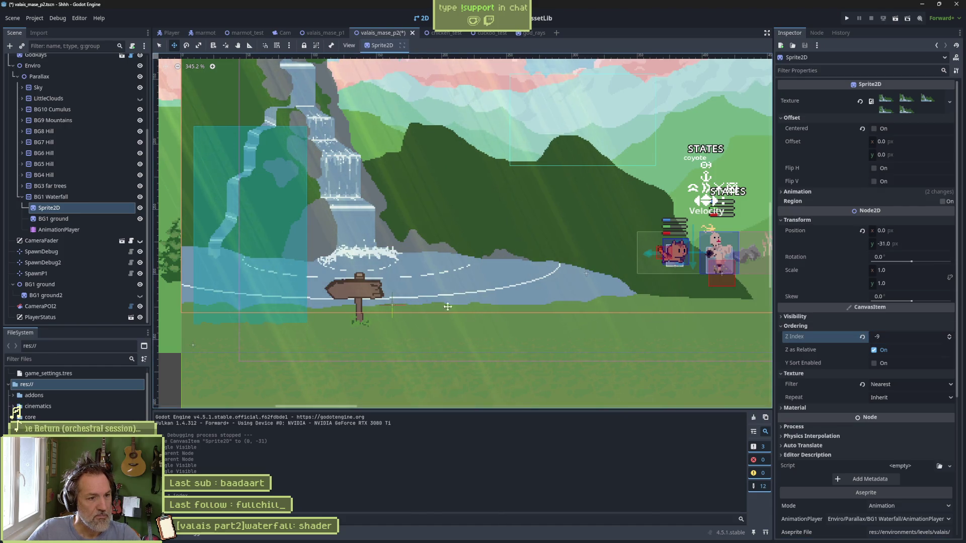
key("F6")
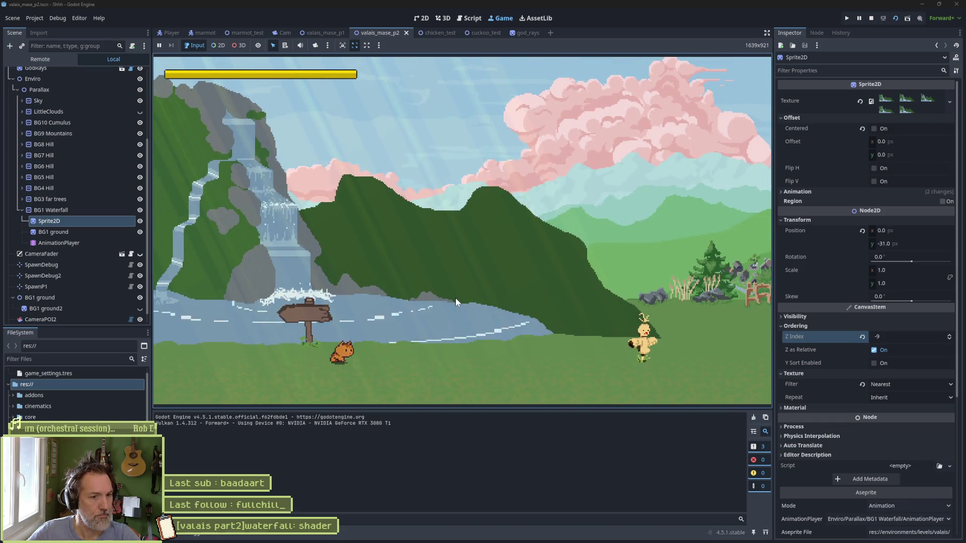
Step: Walk the marmot left in the running game, stop it, and bring up Aseprite
key("Left")
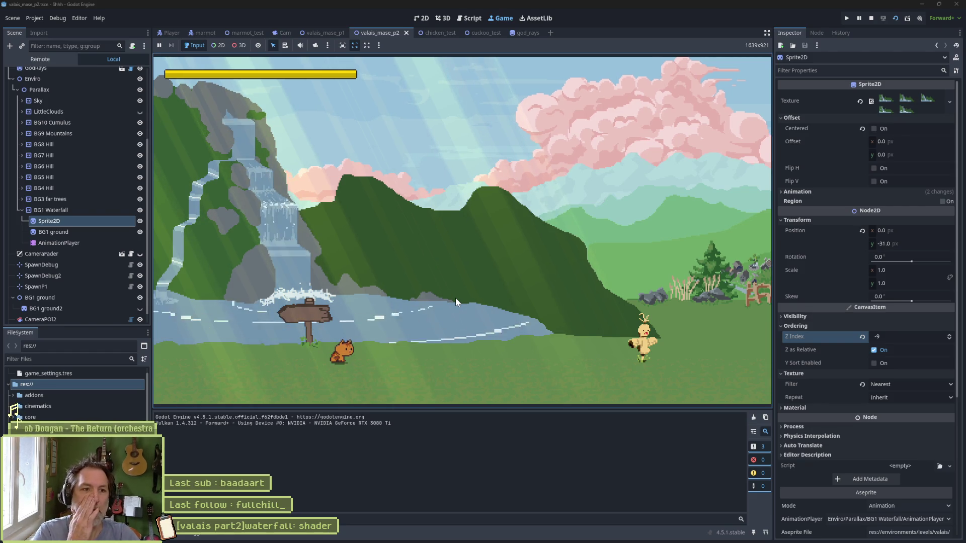
key("F8")
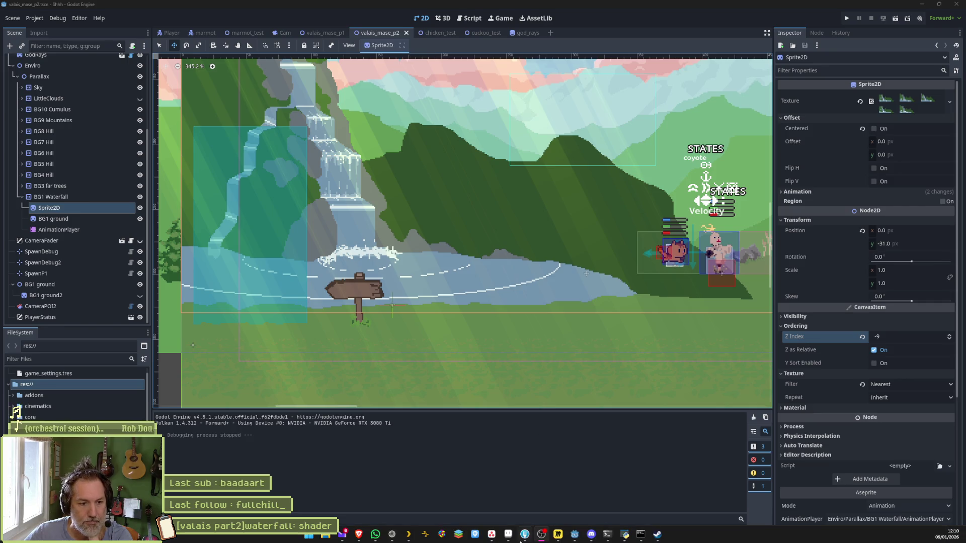
left_click(511, 536)
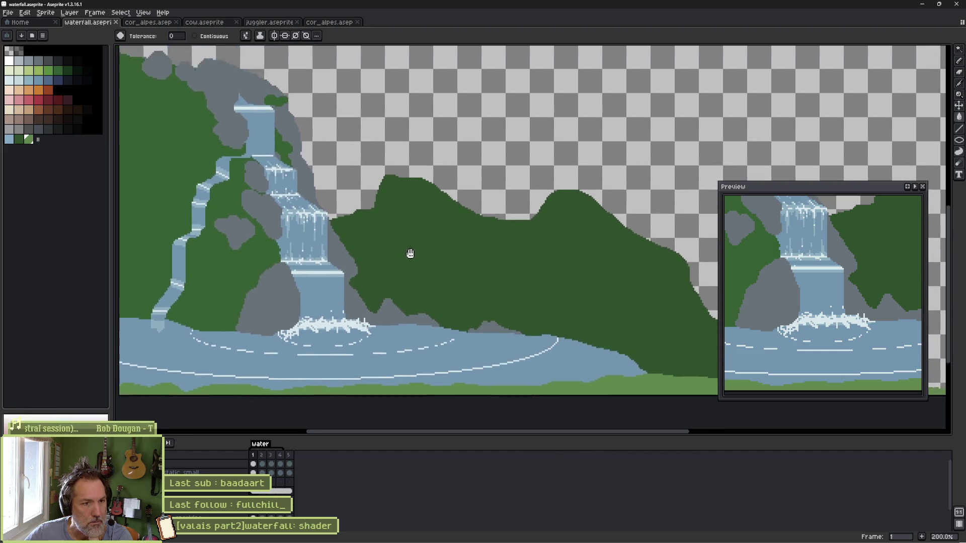
Step: Zoom and pan around the waterfall.aseprite drawing to look it over, then return to Godot
scroll(408, 267, "down", 2)
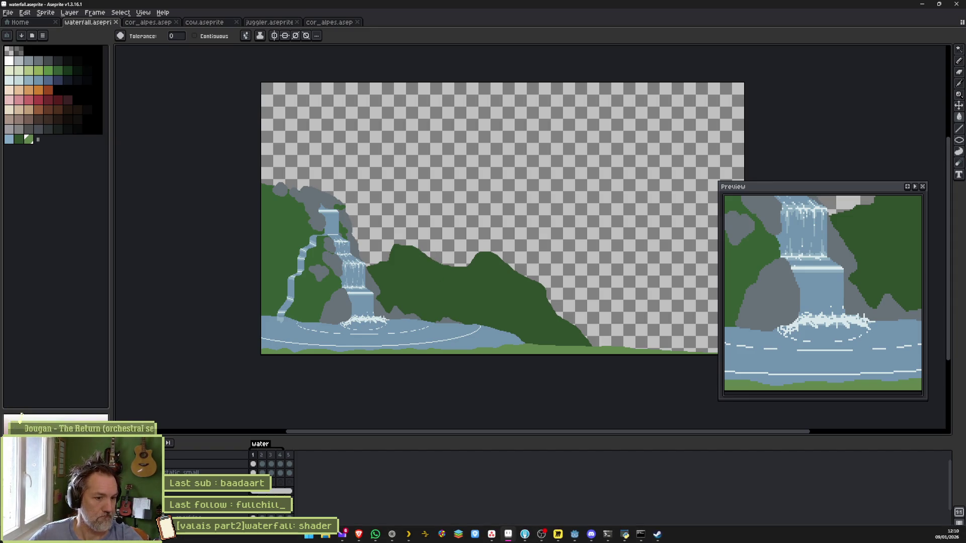
mouse_move(590, 535)
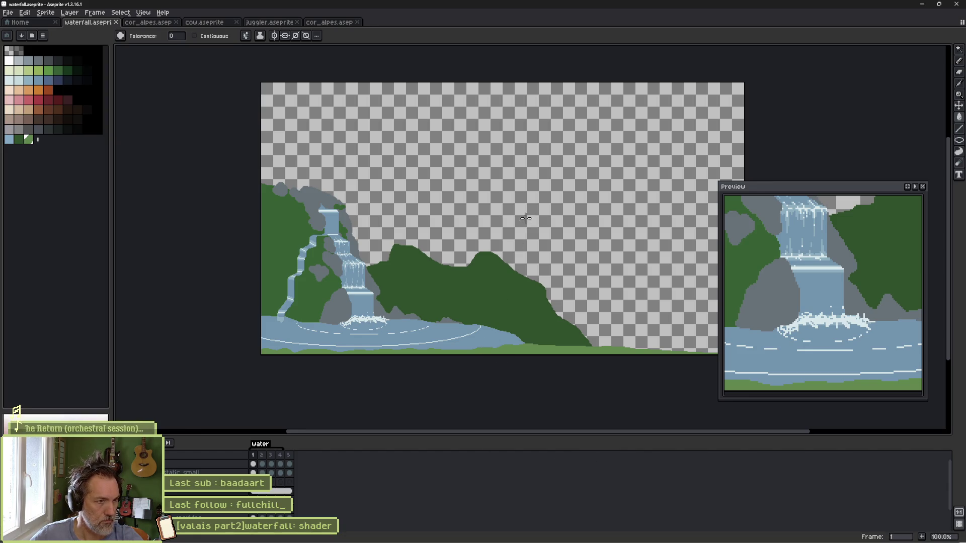
left_click_drag(547, 239, 497, 230)
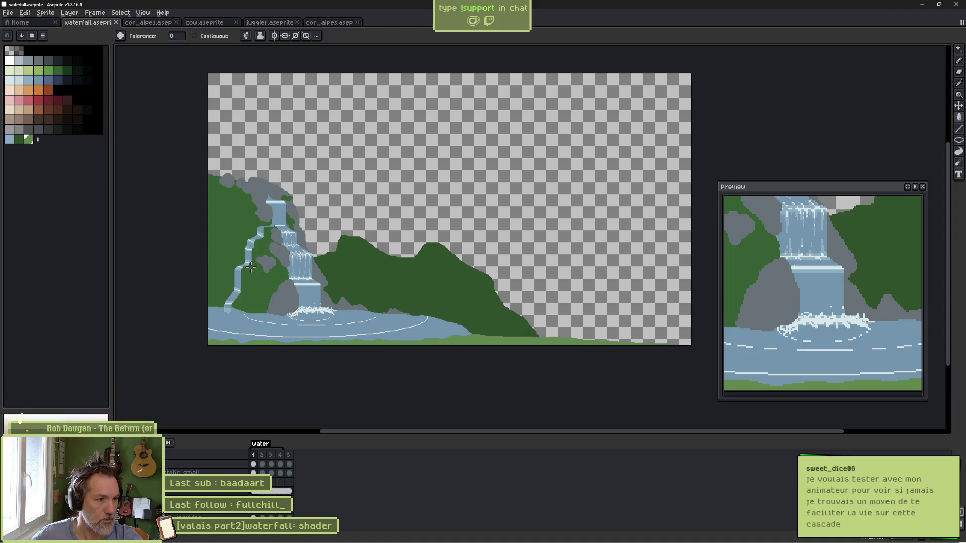
scroll(281, 285, "up", 1)
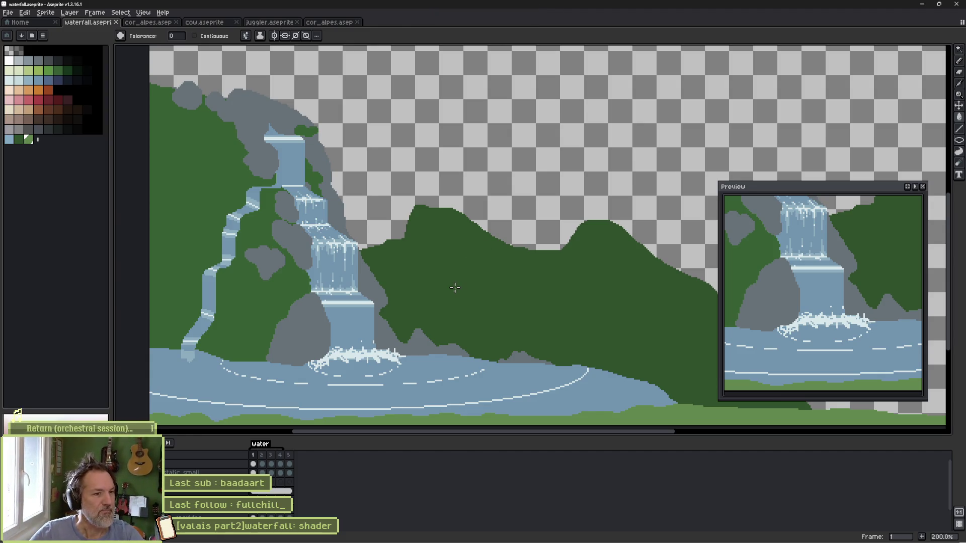
left_click(922, 4)
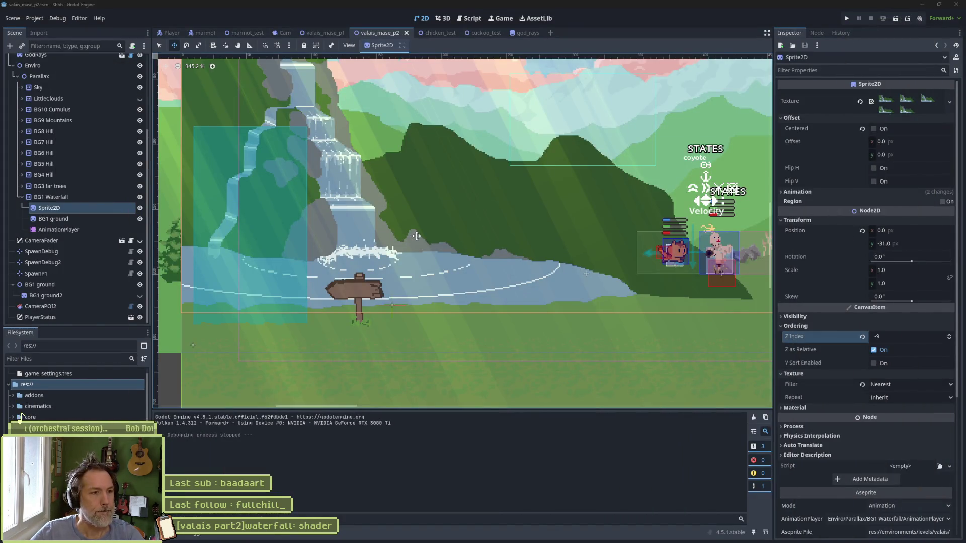
Step: Run the game in an enlarged game view and move the cat right past the barn
key("F5")
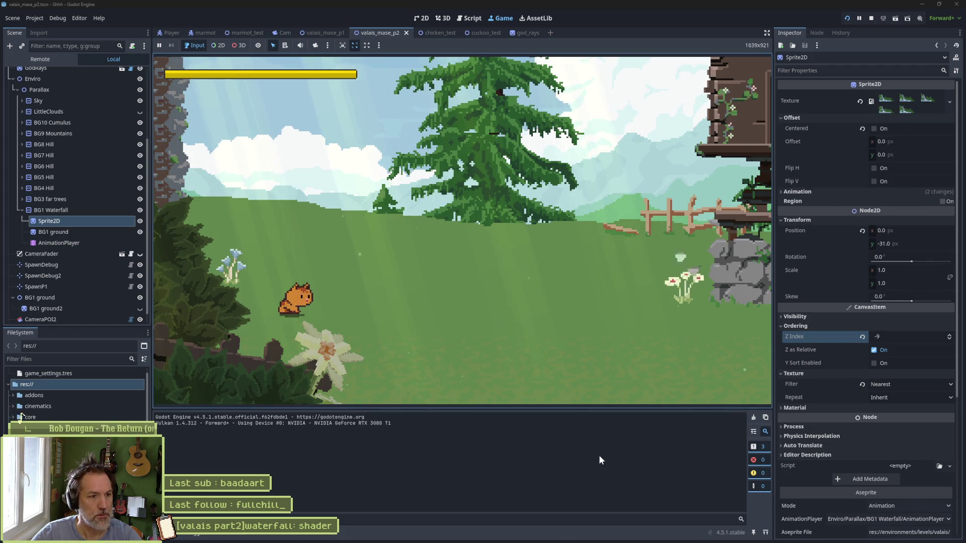
left_click(767, 32)
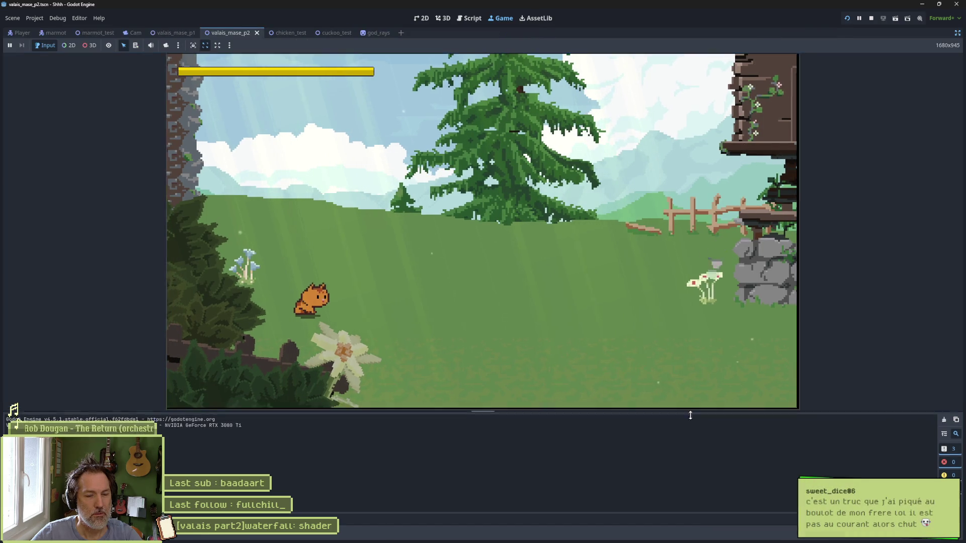
left_click_drag(688, 408, 685, 491)
key("Right")
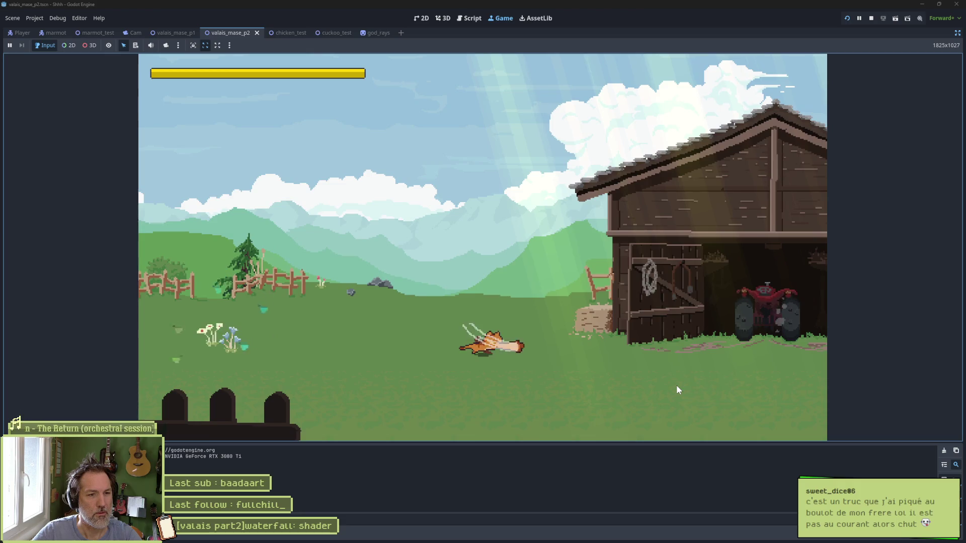
key("Left")
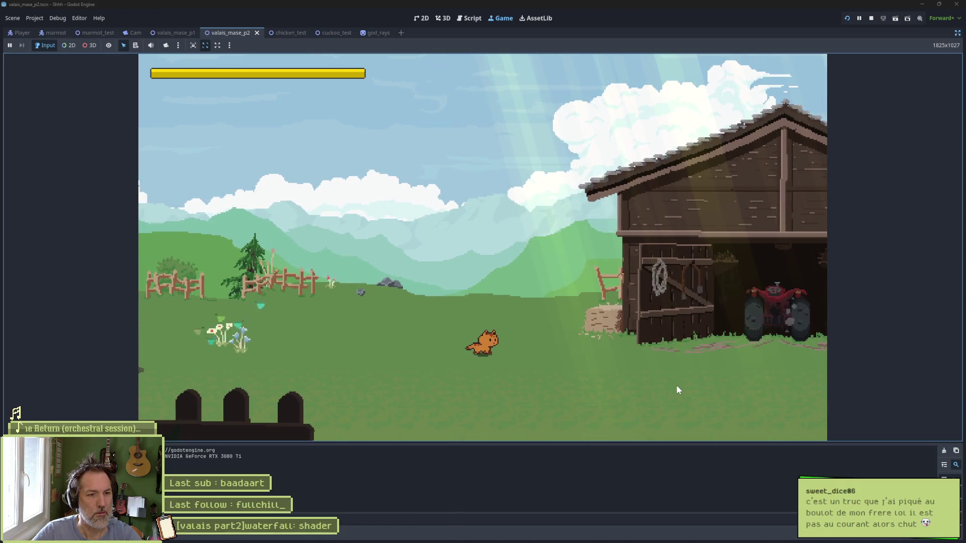
key("space")
key("Right")
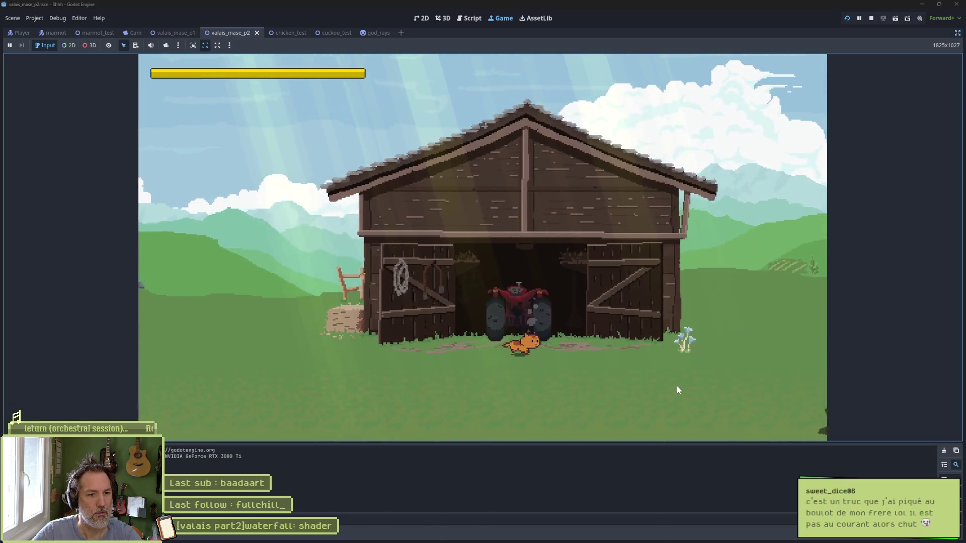
key("Right")
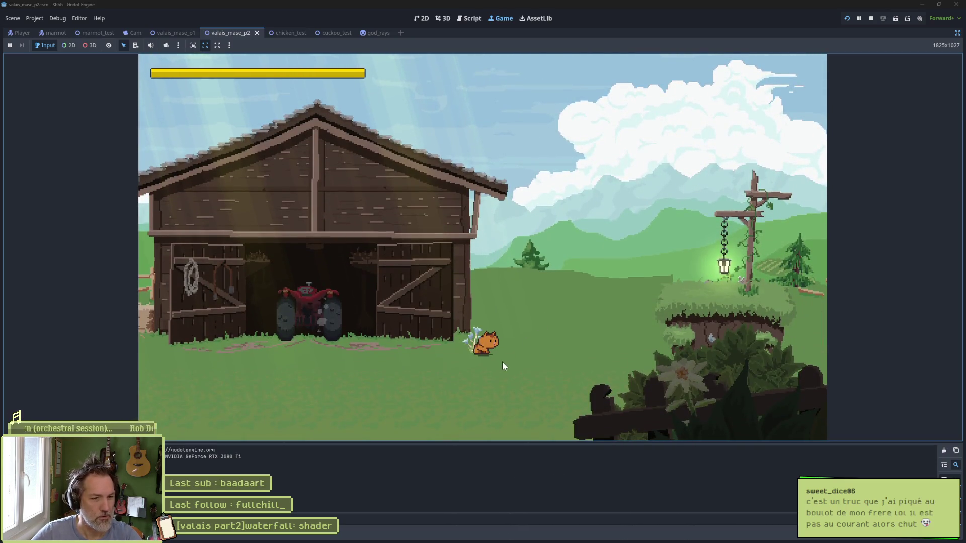
Step: Jump the cat around the barn, past the blue flower, and over the lantern platform
key("space")
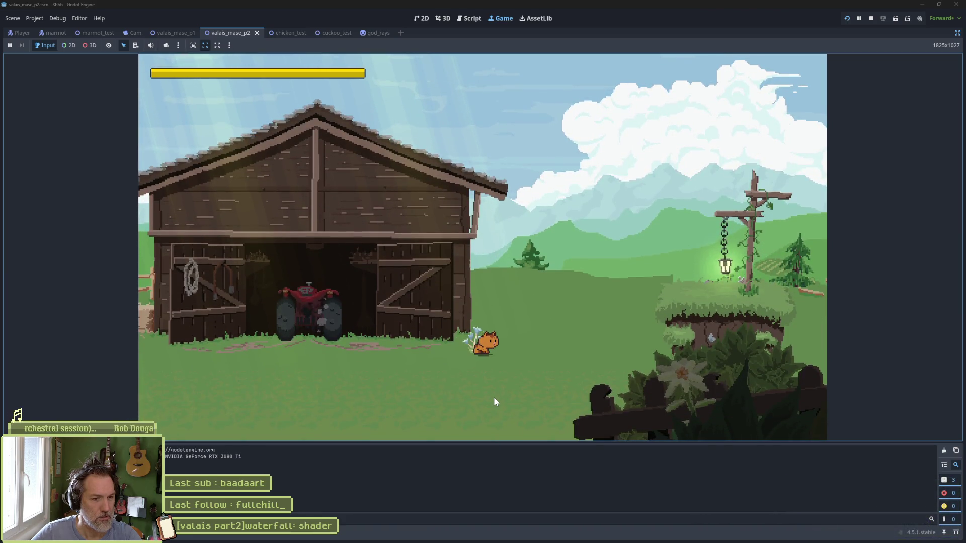
key("space")
key("Left")
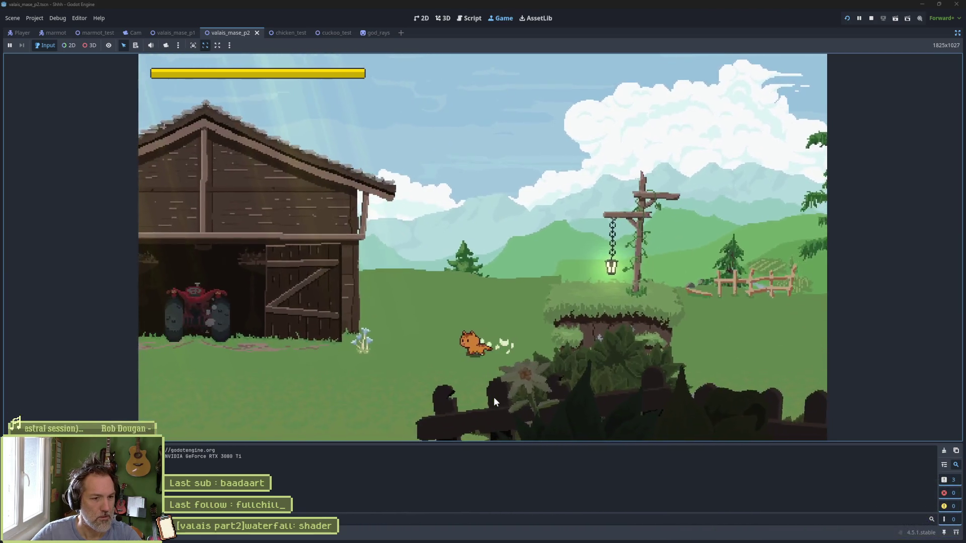
key("space")
key("Right")
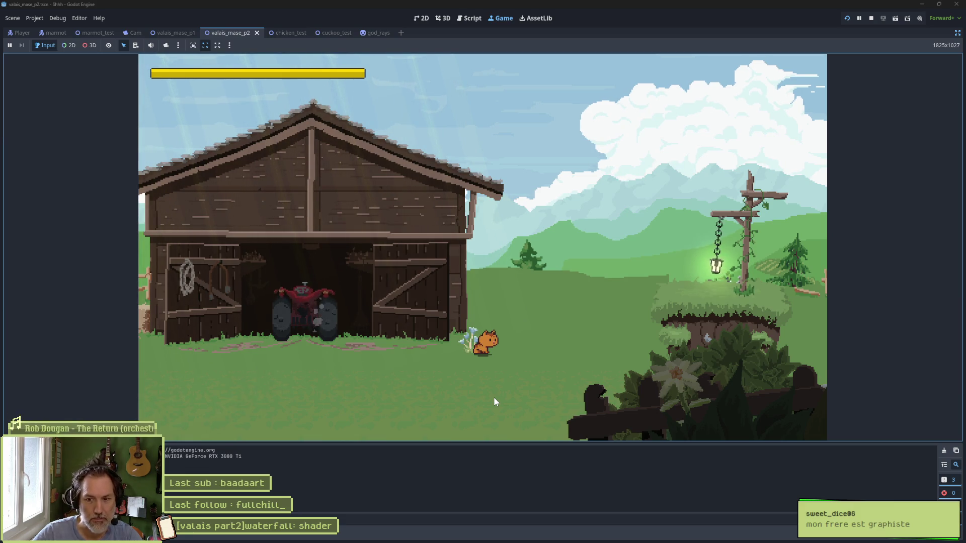
key("Right")
key("Left")
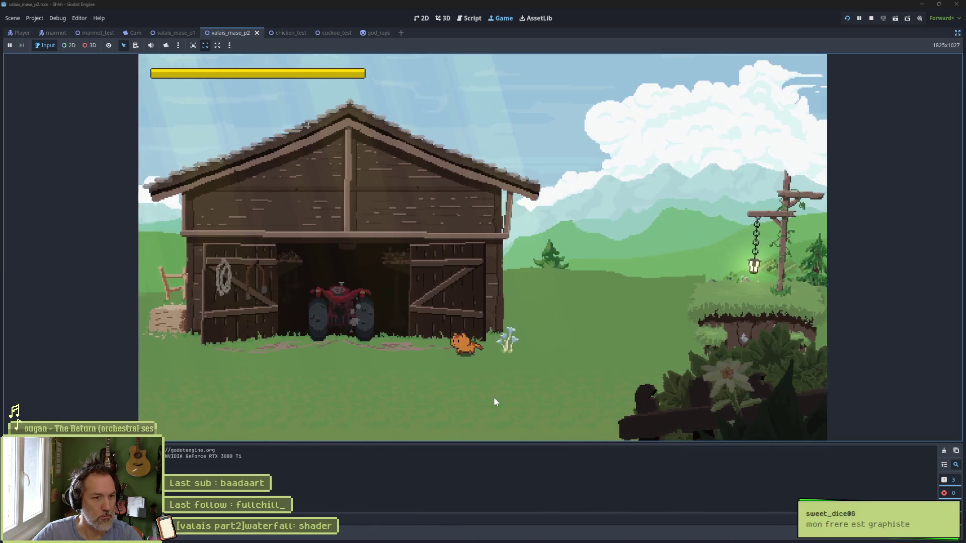
key("Right")
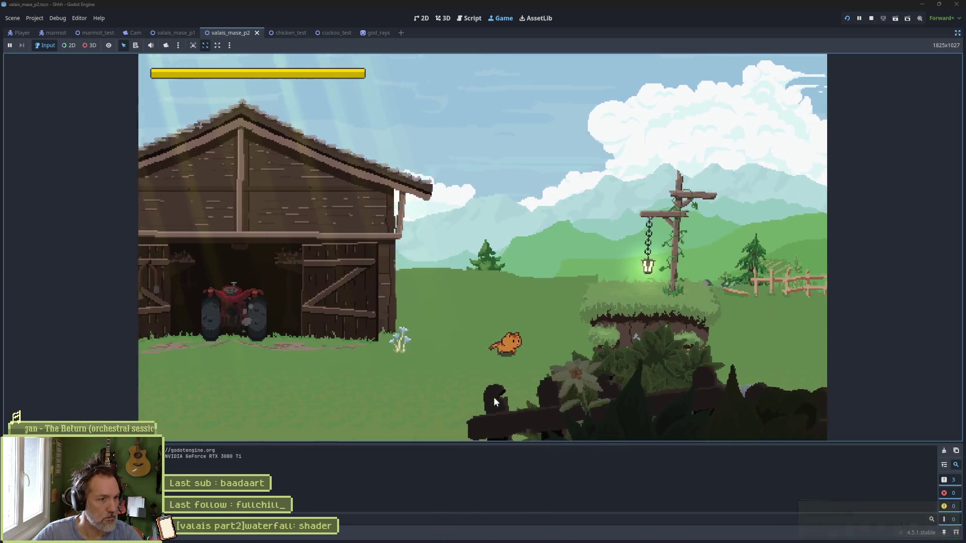
key("space")
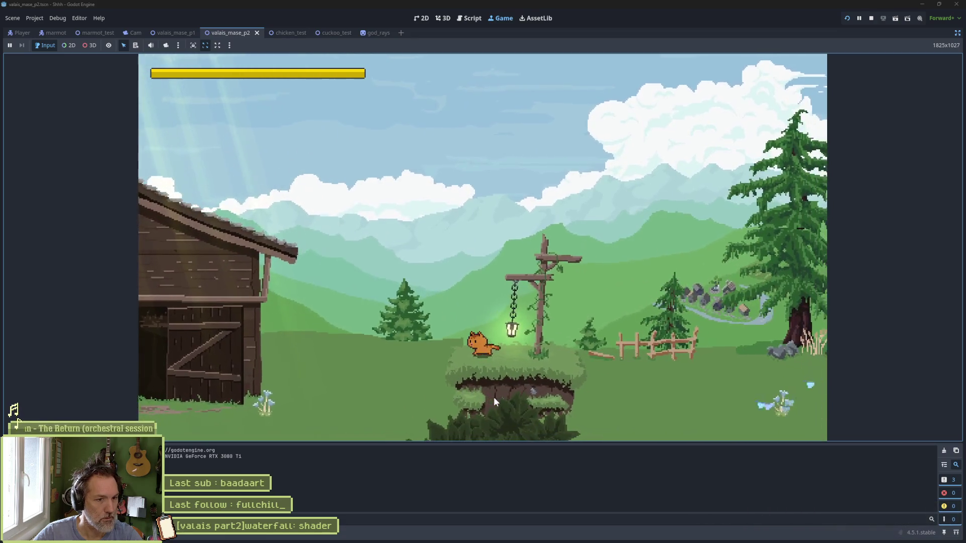
key("Right")
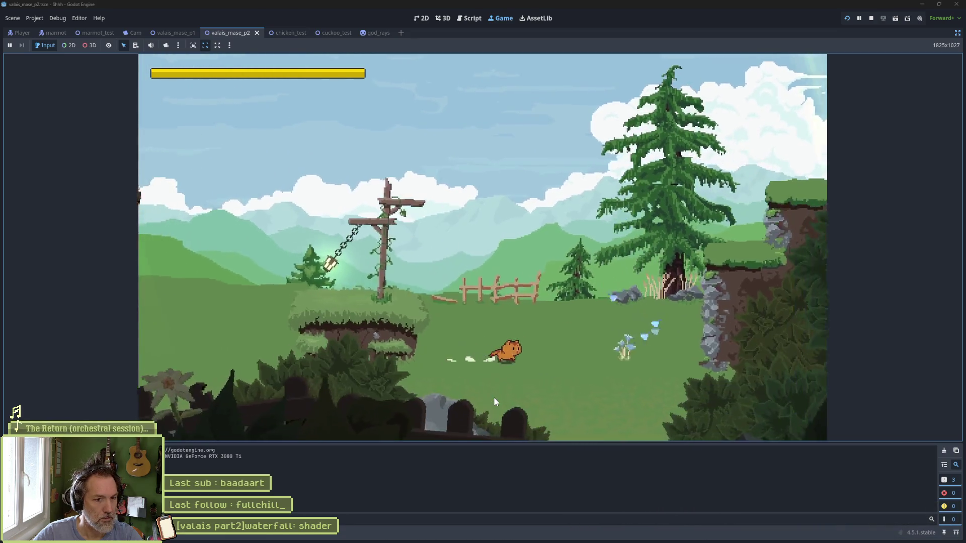
Step: Run the cat over the rocky ledge and off the cliff into the waterfall area, then stop the game
key("space")
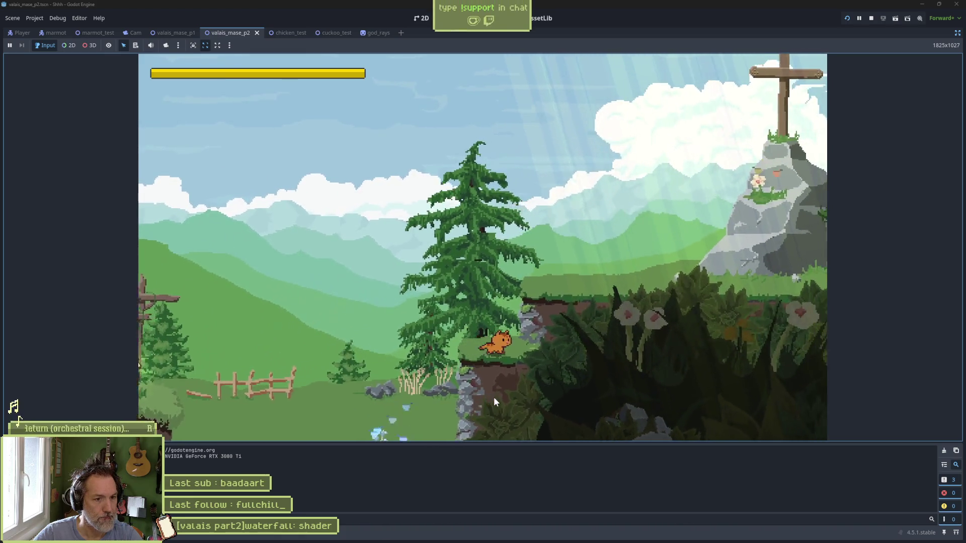
key("Right")
key("space")
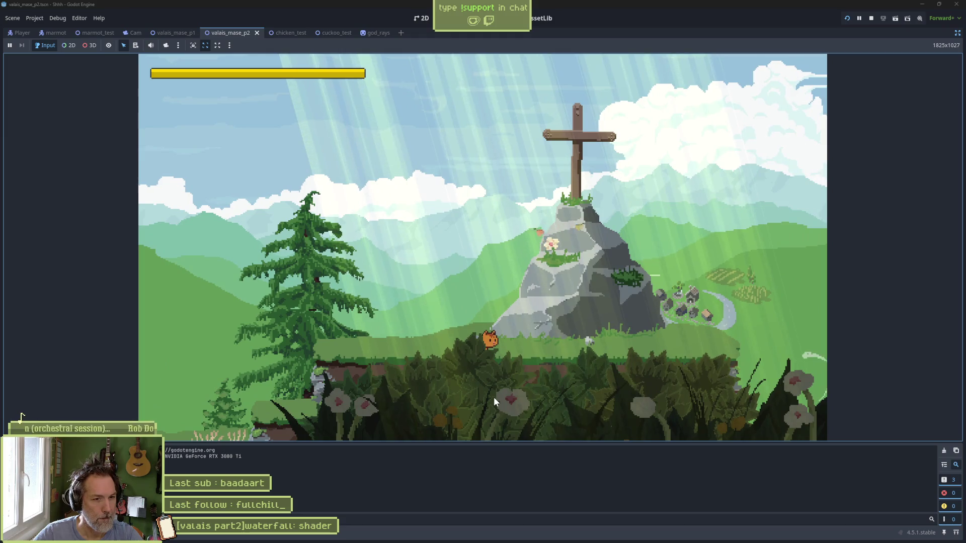
key("Right")
key("Right")
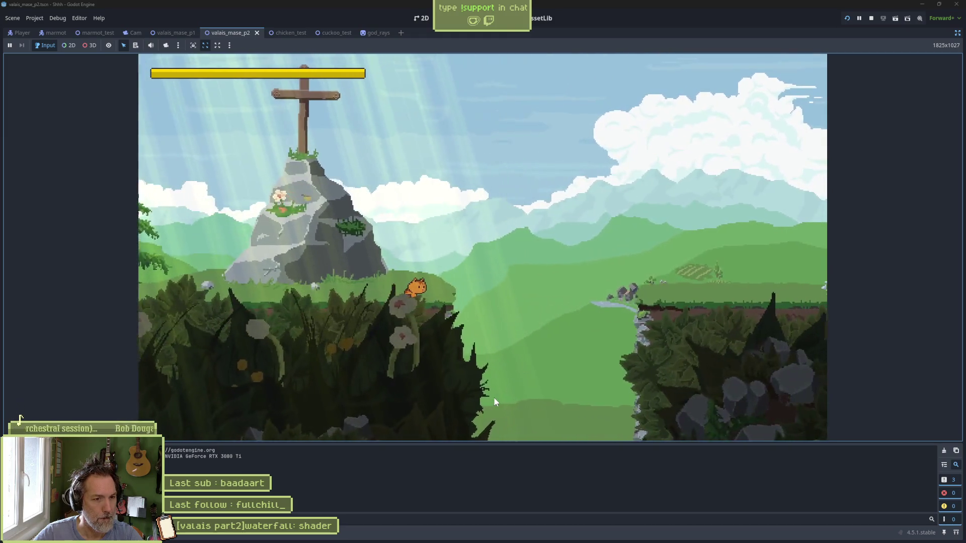
key("Right")
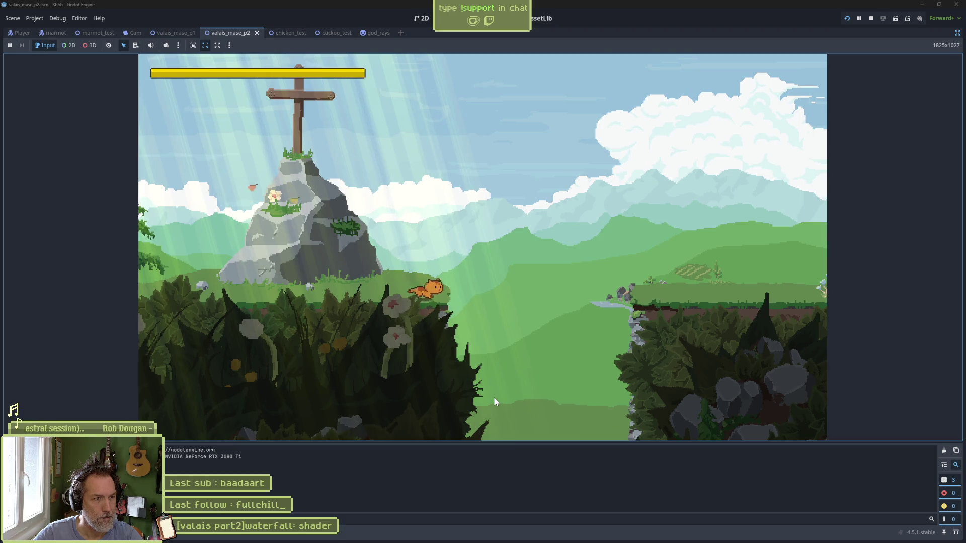
key("Right")
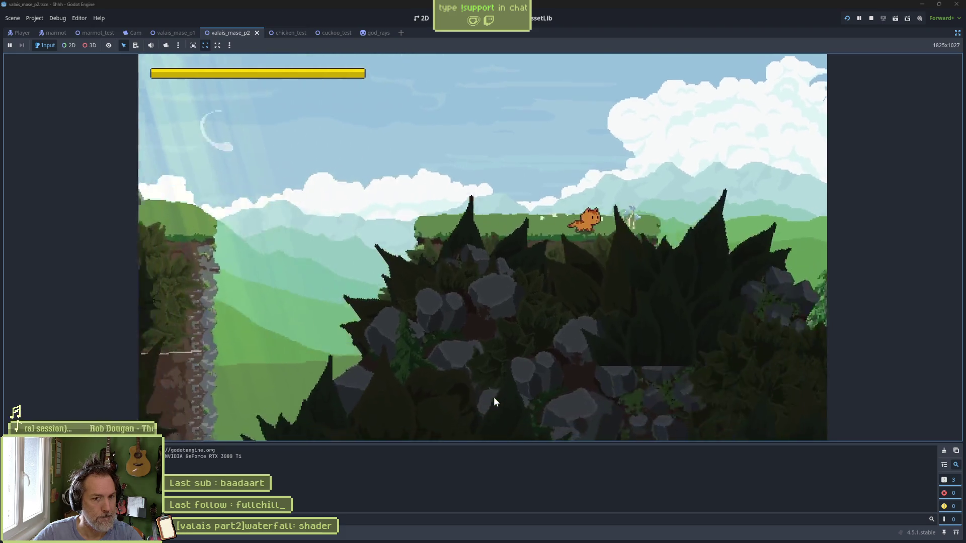
key("Right")
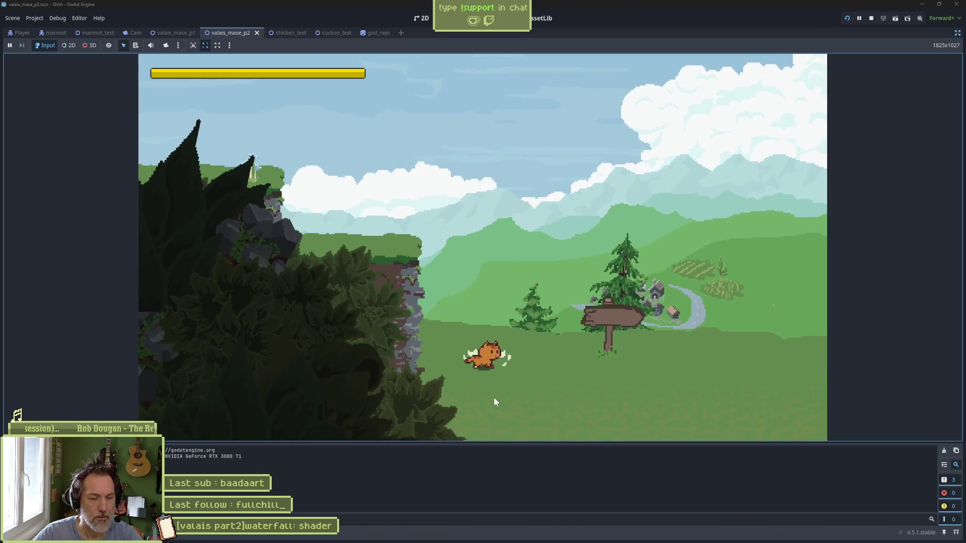
key("Right")
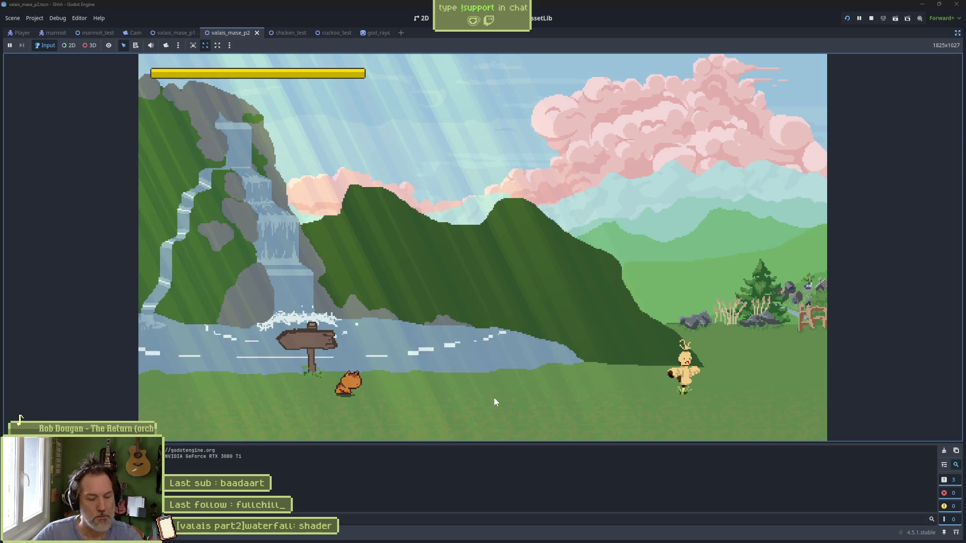
key("F8")
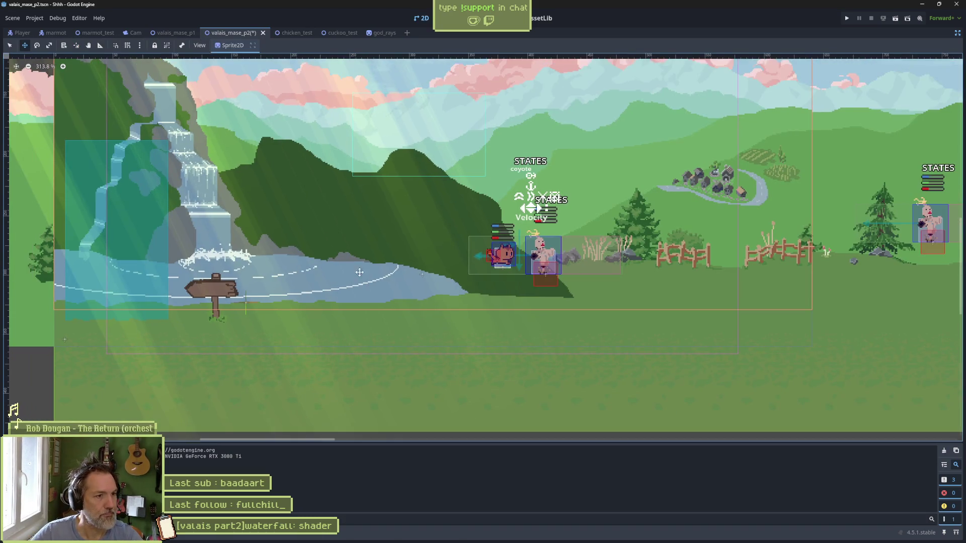
Step: Restore the scene and inspector panels and reframe the 2D view around the waterfall section
left_click(957, 33)
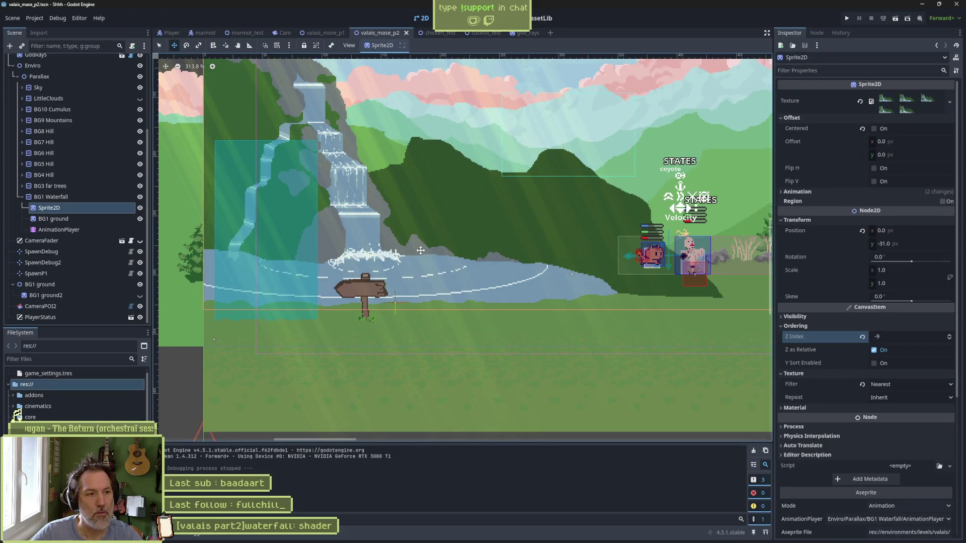
scroll(351, 259, "down", 5)
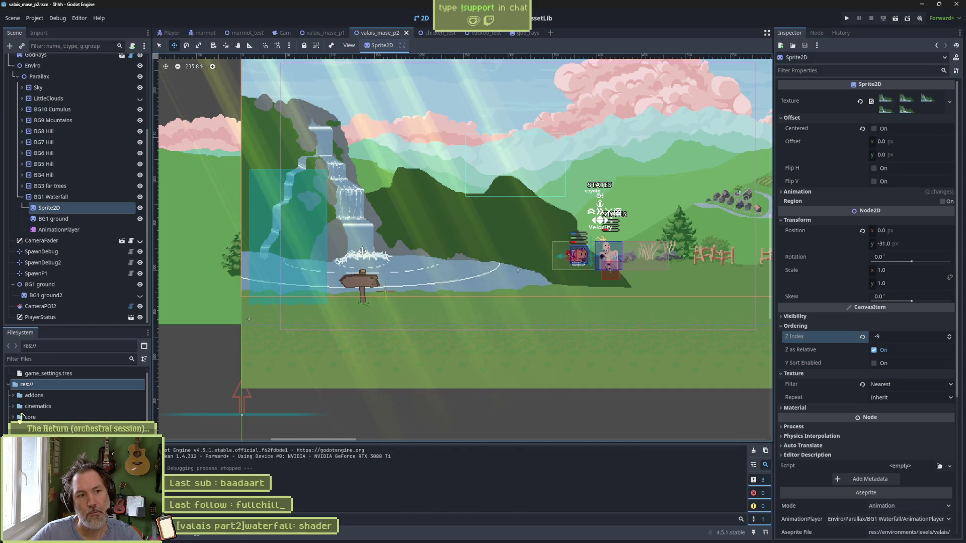
key("f")
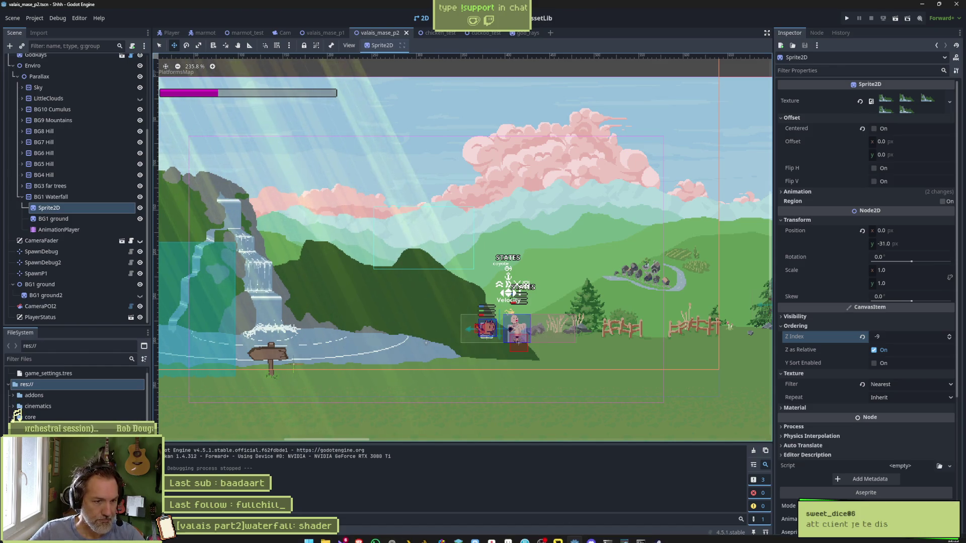
mouse_move(599, 541)
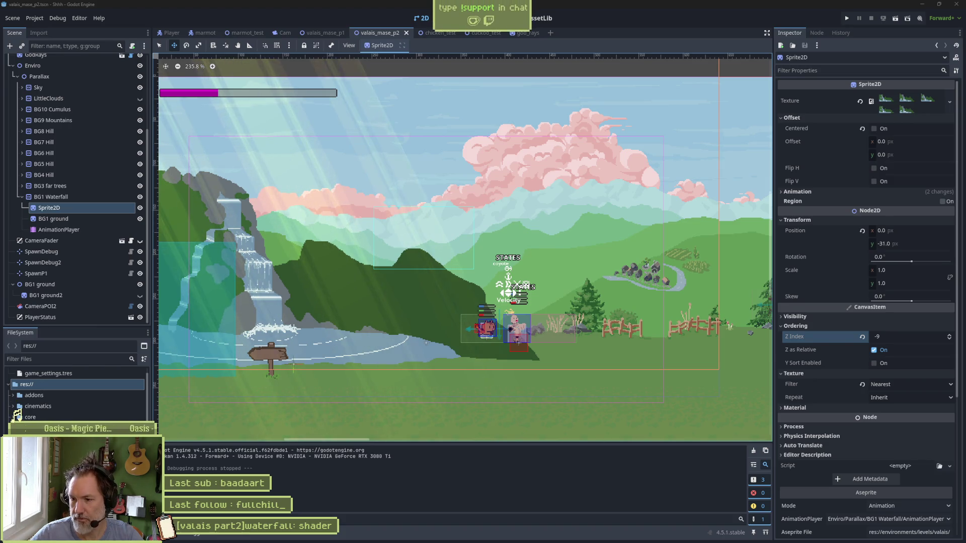
key("alt+Tab")
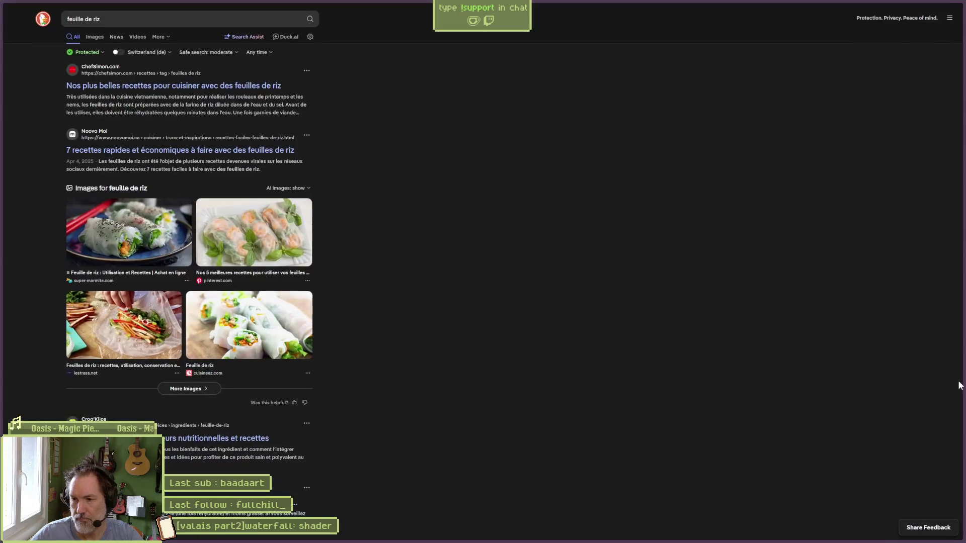
Step: Open twitch.tv in a new browser tab
mouse_move(4, 79)
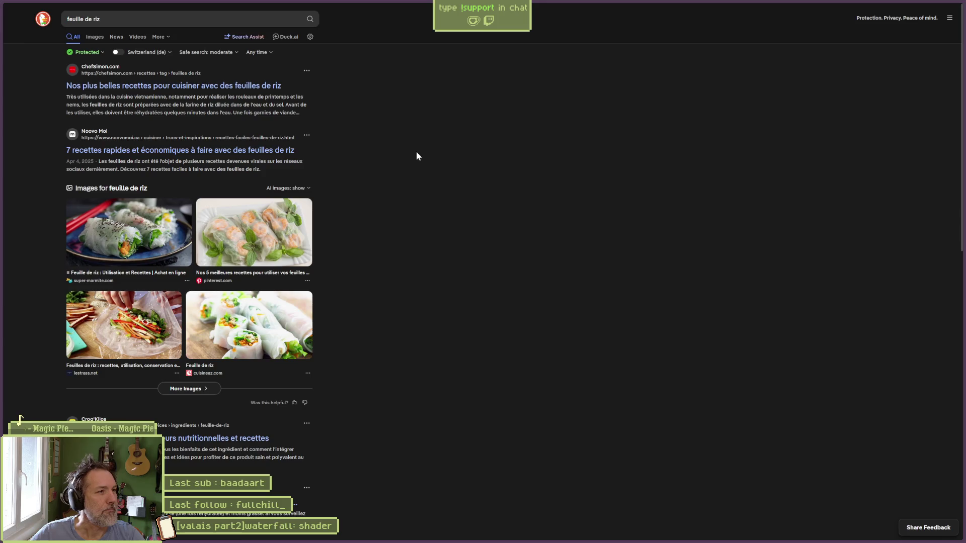
key("ctrl+t")
type("twitch.tv/")
key("Return")
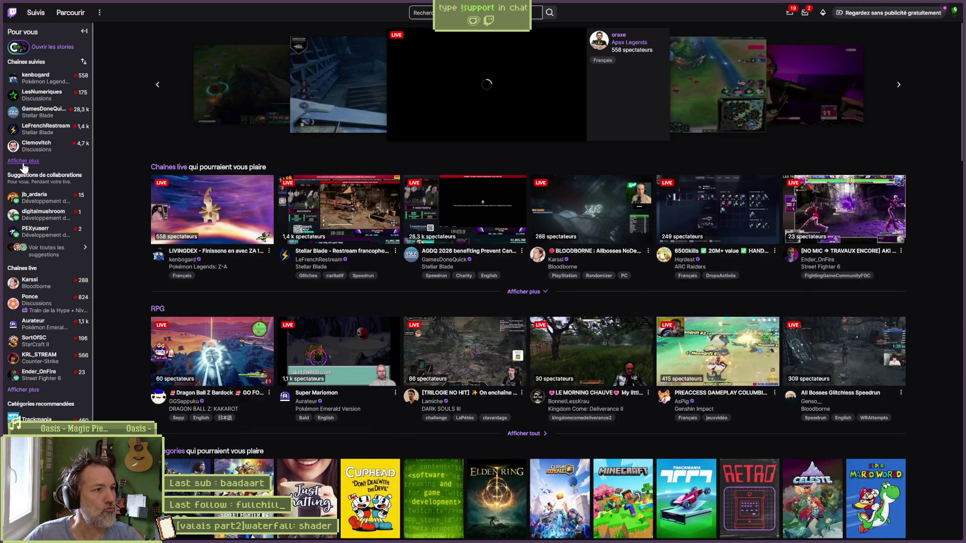
Step: Expand the followed channels list fully, including offline ones, and open the Parcourir browse page
left_click(23, 163)
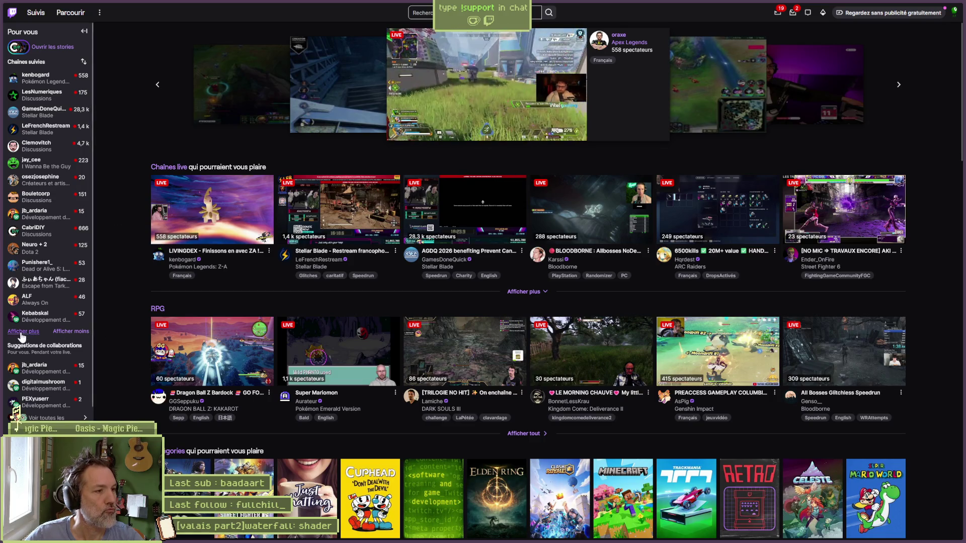
left_click(20, 332)
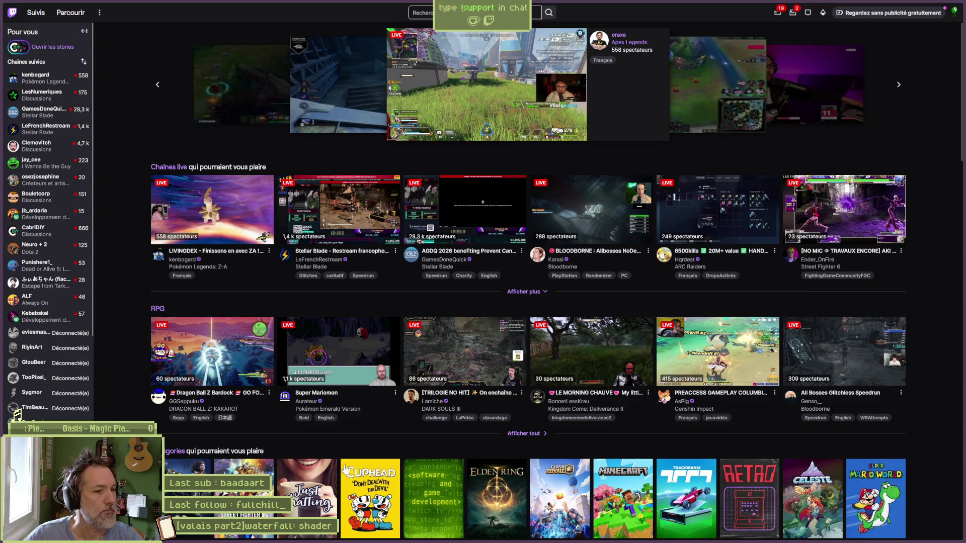
left_click(454, 460)
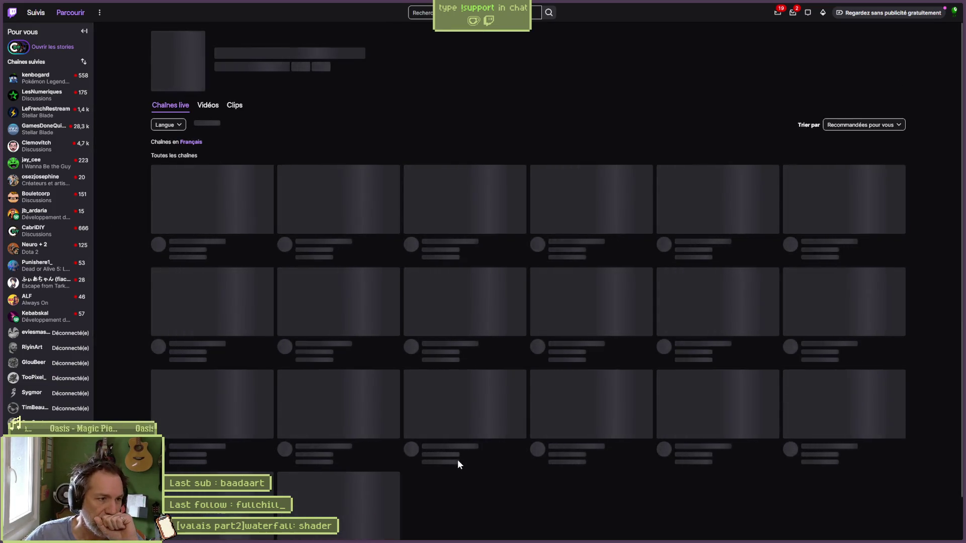